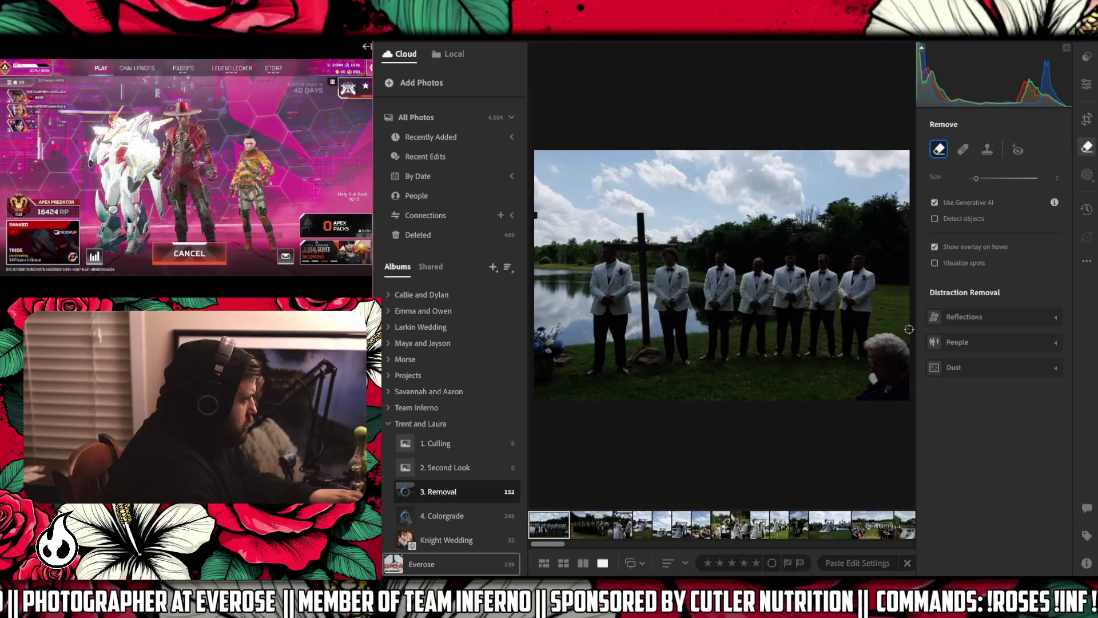
- Paint over the older man at the right edge with an enlarged brush and generatively remove him
click(906, 329)
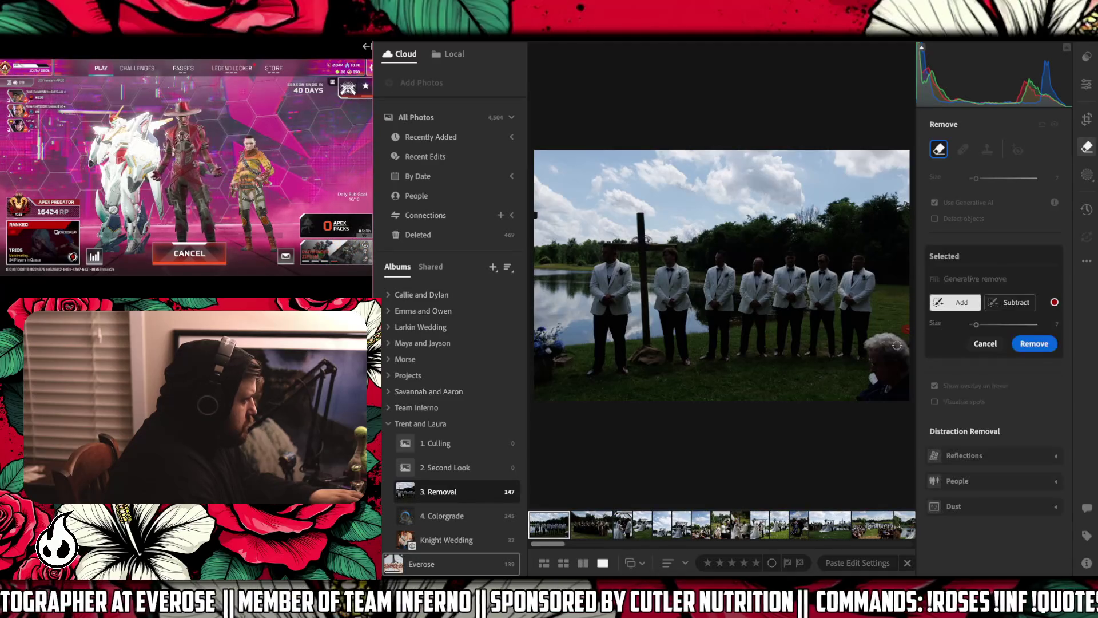
key(bracketright)
mouse_move(874, 345)
mouse_down()
mouse_move(867, 399)
mouse_move(885, 362)
mouse_move(885, 380)
mouse_up()
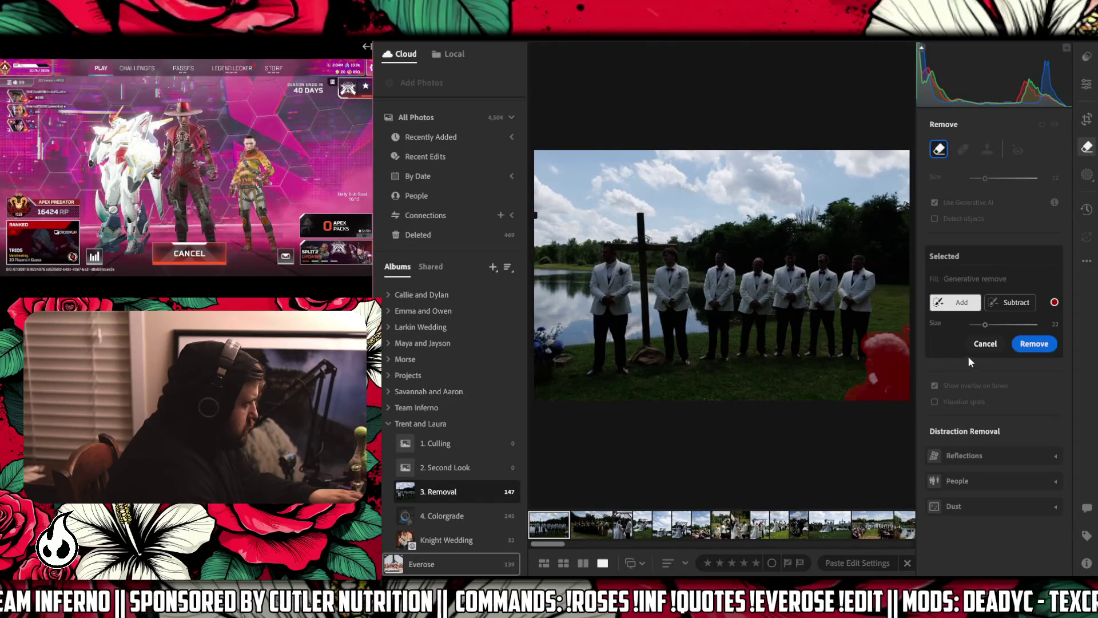
click(1025, 345)
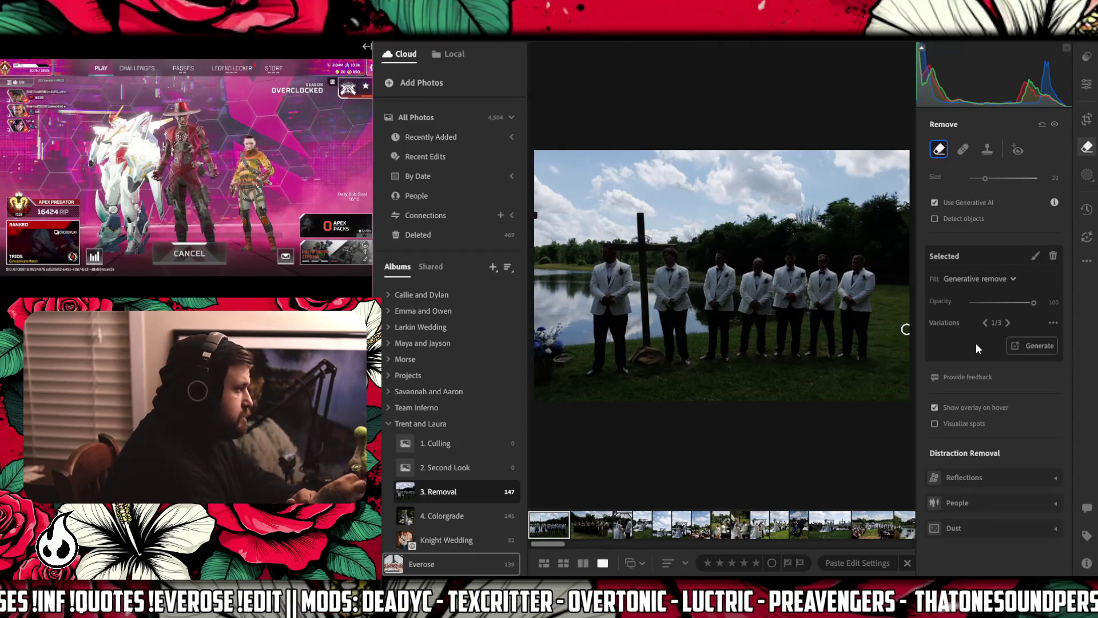
key(bracketleft)
key(bracketleft)
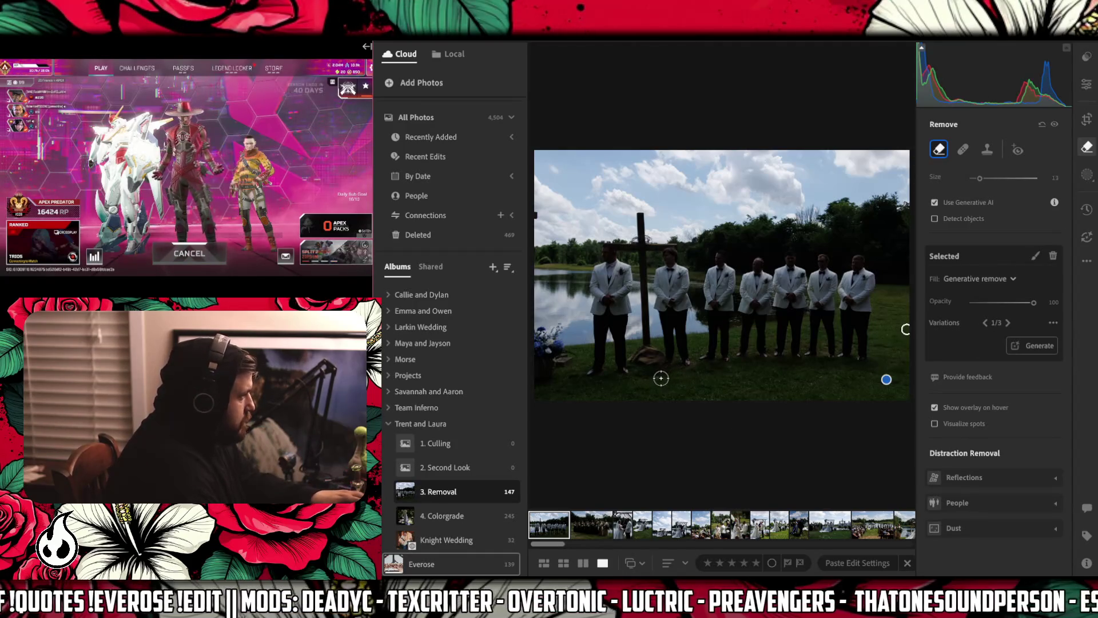
- Mask the small spots on the grass between the groomsmen's legs for removal
click(660, 380)
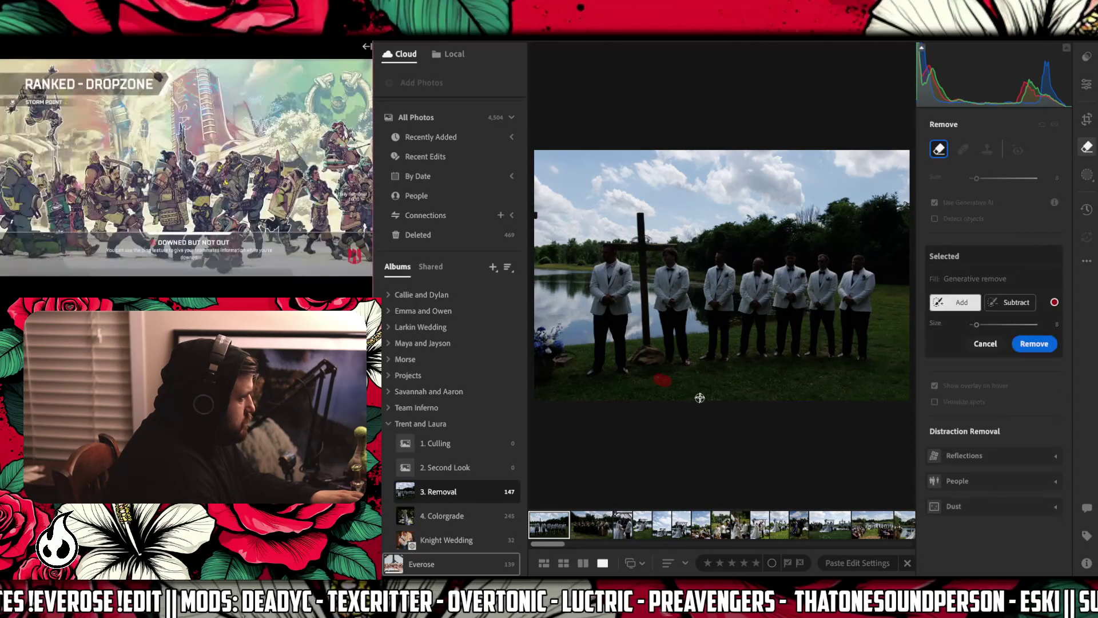
drag(699, 396, 712, 399)
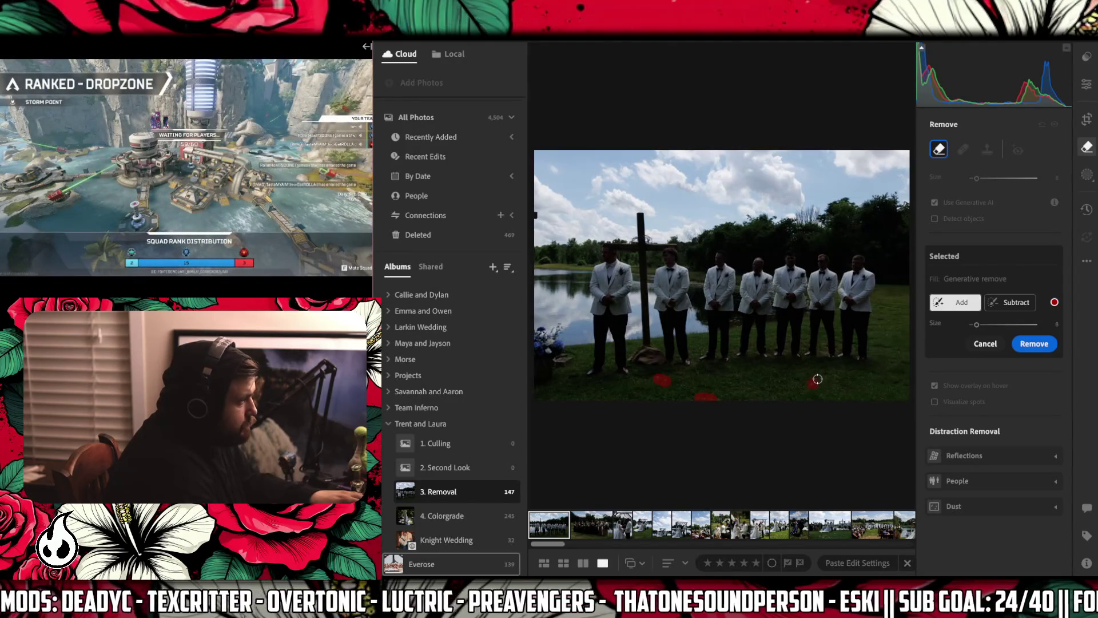
scroll(737, 326, up, 3)
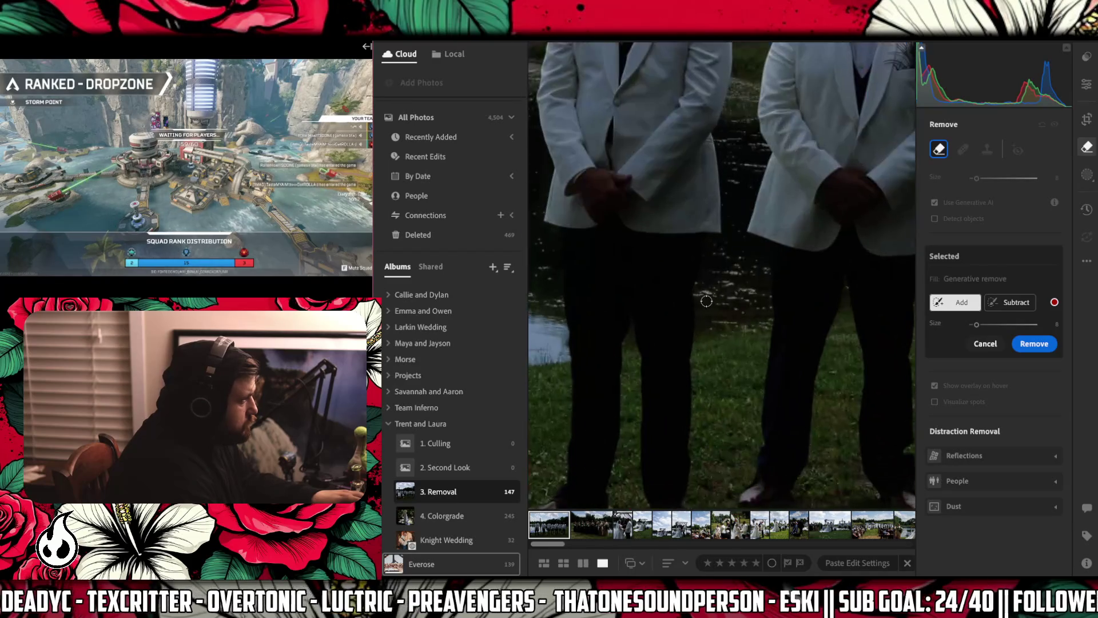
mouse_move(693, 293)
mouse_down()
mouse_move(763, 295)
mouse_move(771, 268)
mouse_up()
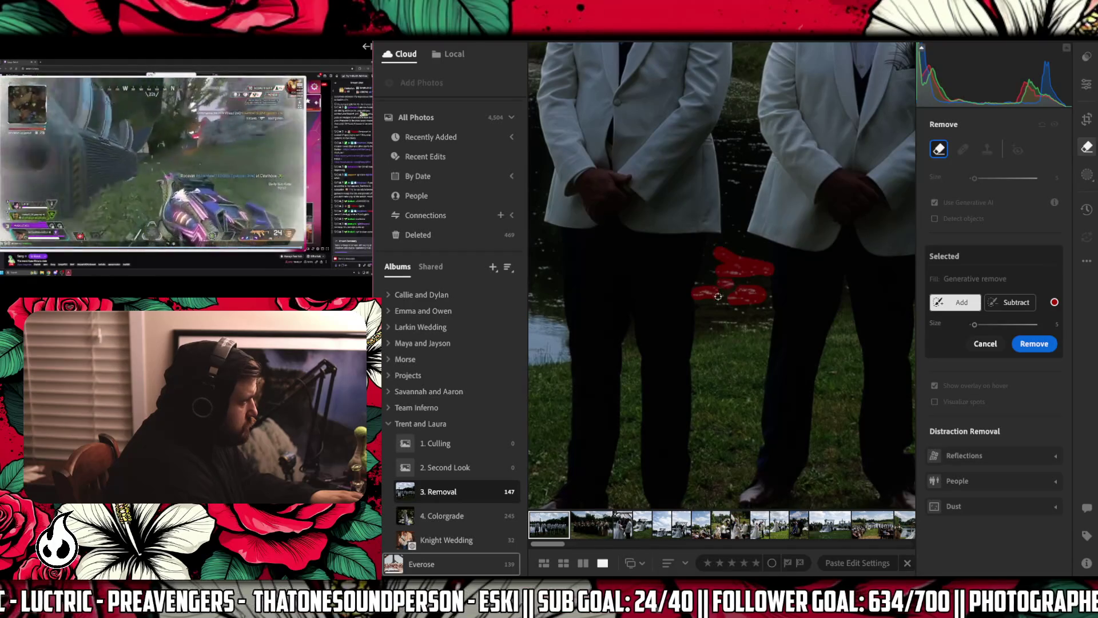
mouse_move(720, 306)
mouse_down()
mouse_move(761, 309)
mouse_move(753, 317)
mouse_up()
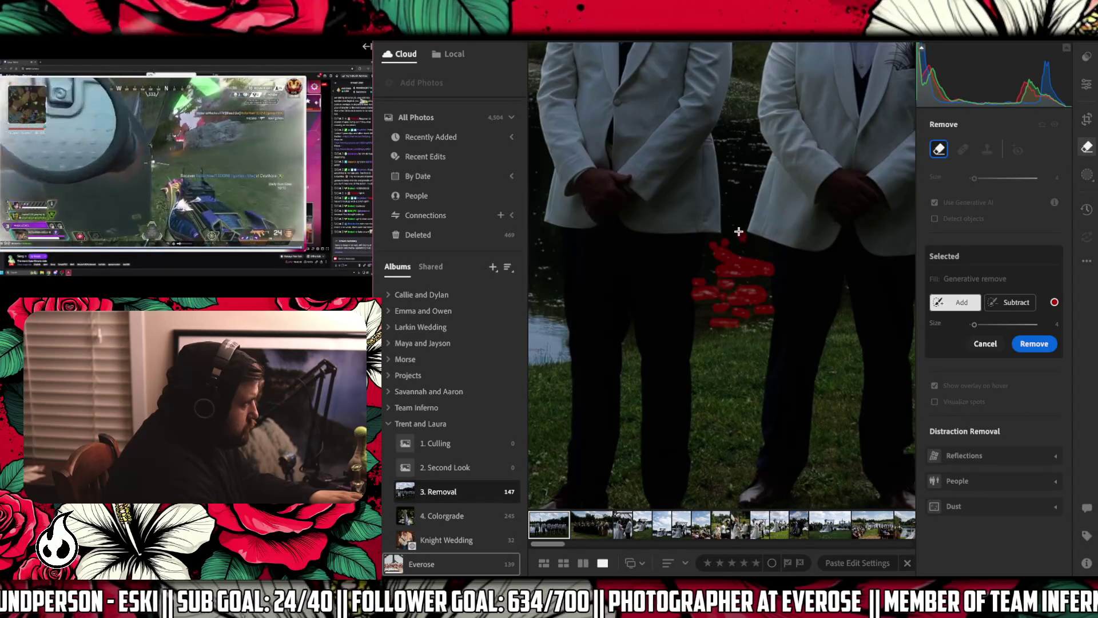
- Mask the spots in the pond water between the groomsmen and run generative removal on all marked spots
click(828, 255)
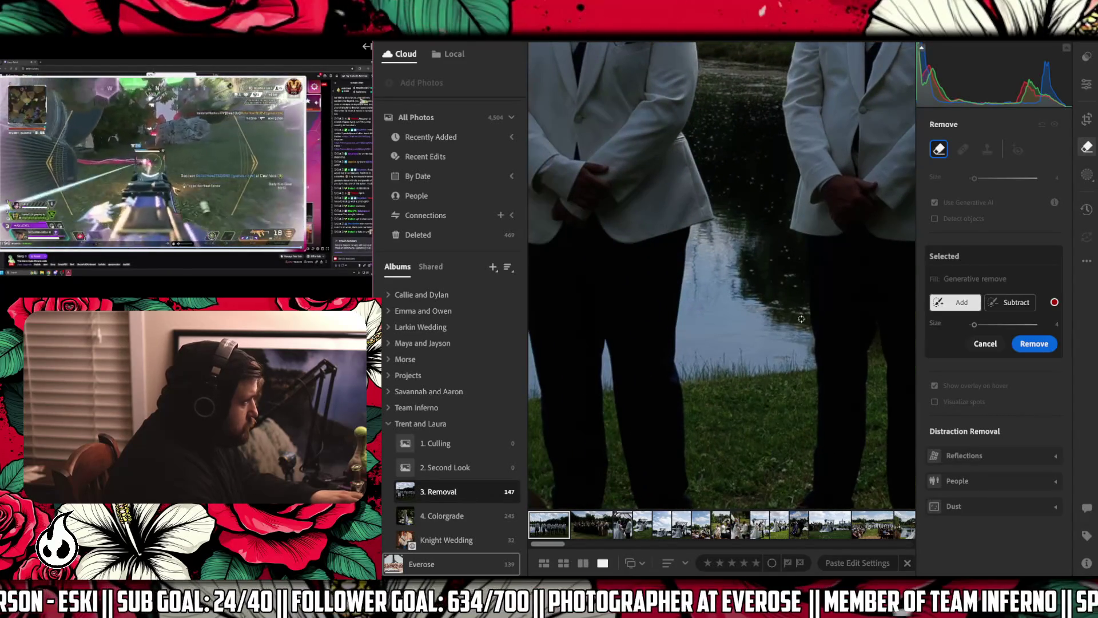
mouse_move(802, 303)
mouse_down()
mouse_move(768, 302)
mouse_move(791, 290)
mouse_up()
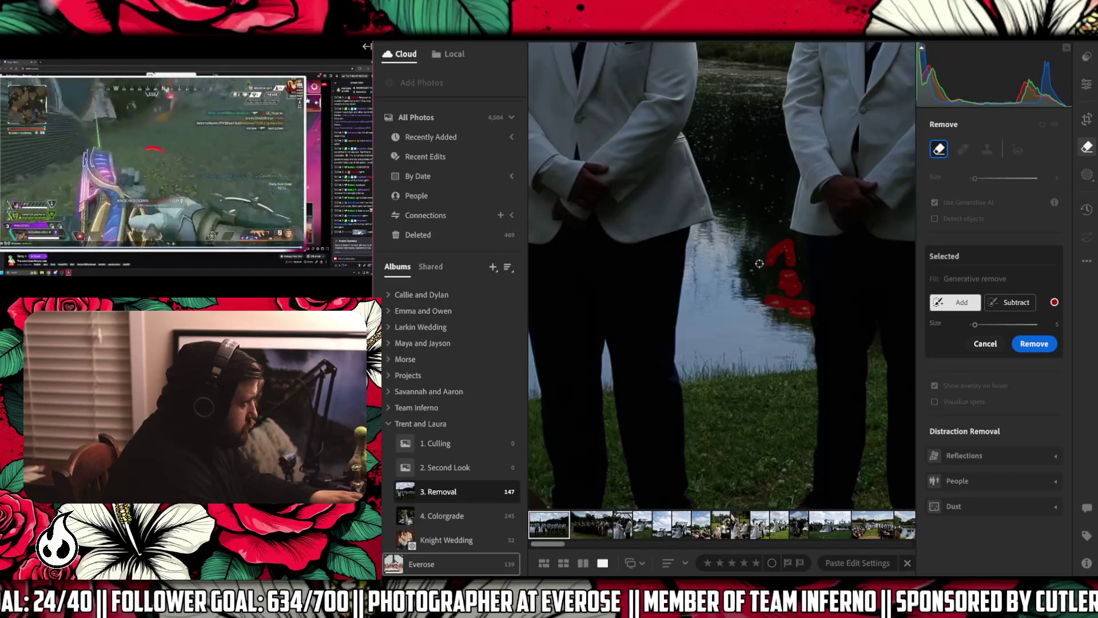
drag(796, 258, 781, 249)
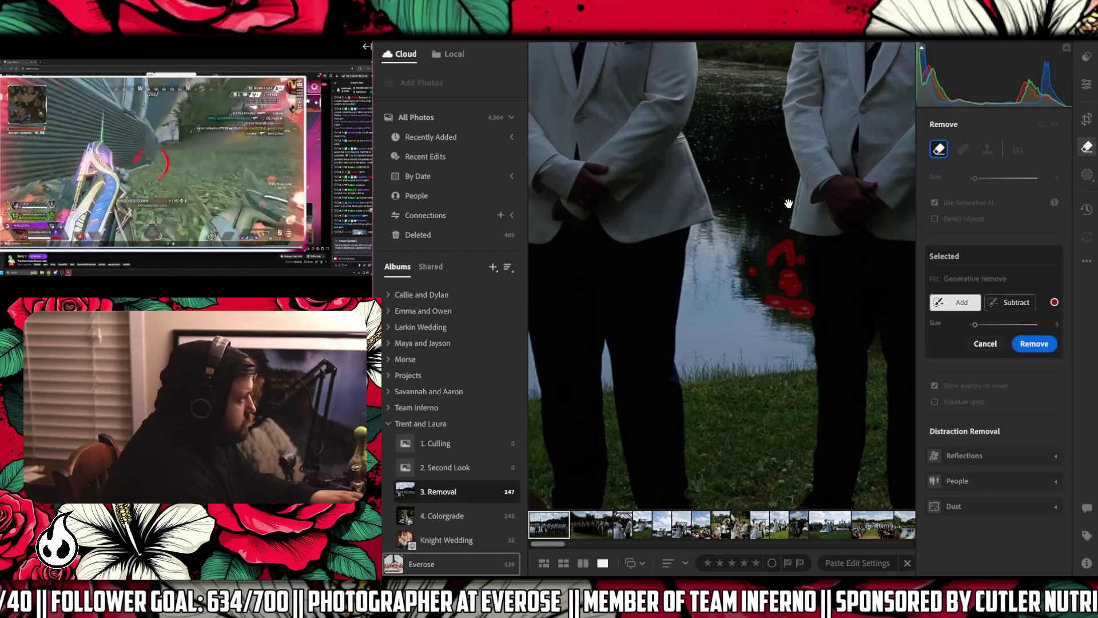
key(z)
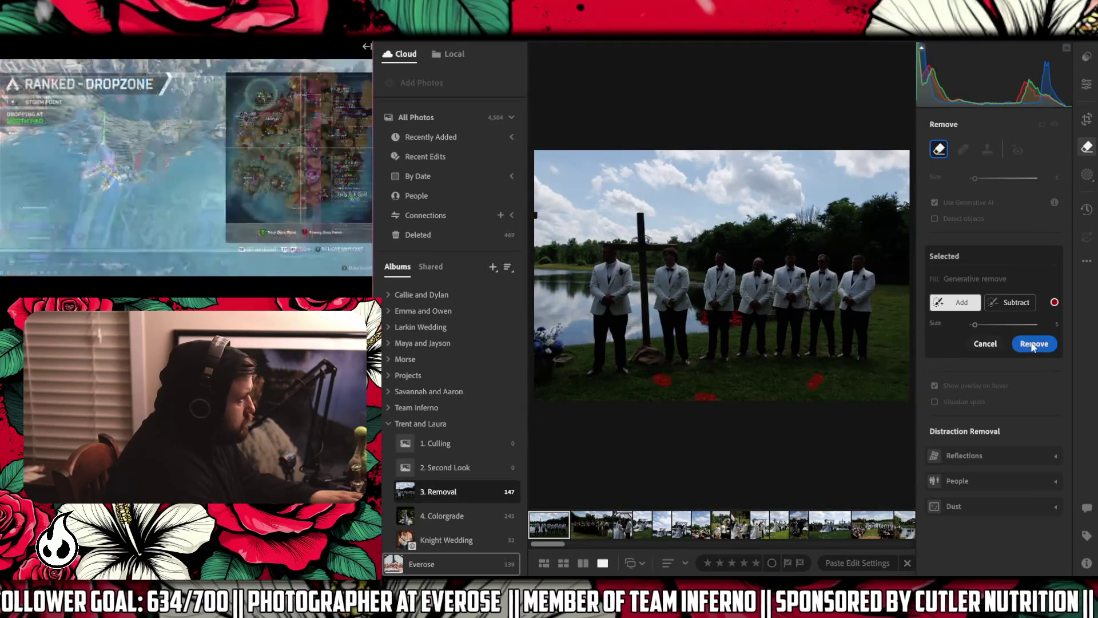
click(1024, 344)
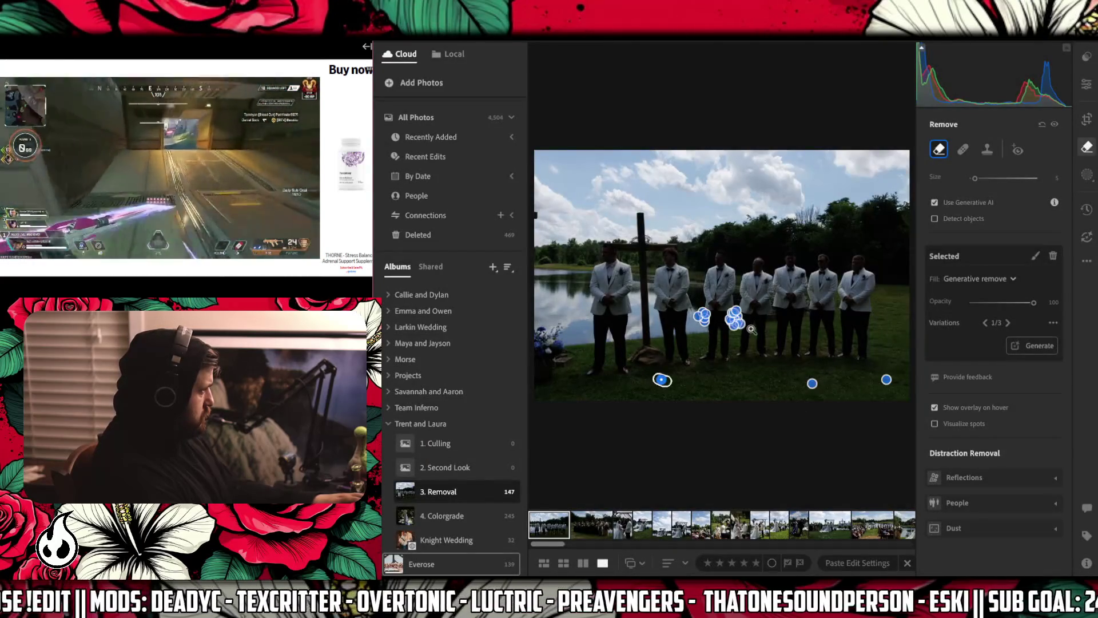
- Cancel the running removal, edit the mask of the spot between the legs and re-run its removal
key(z)
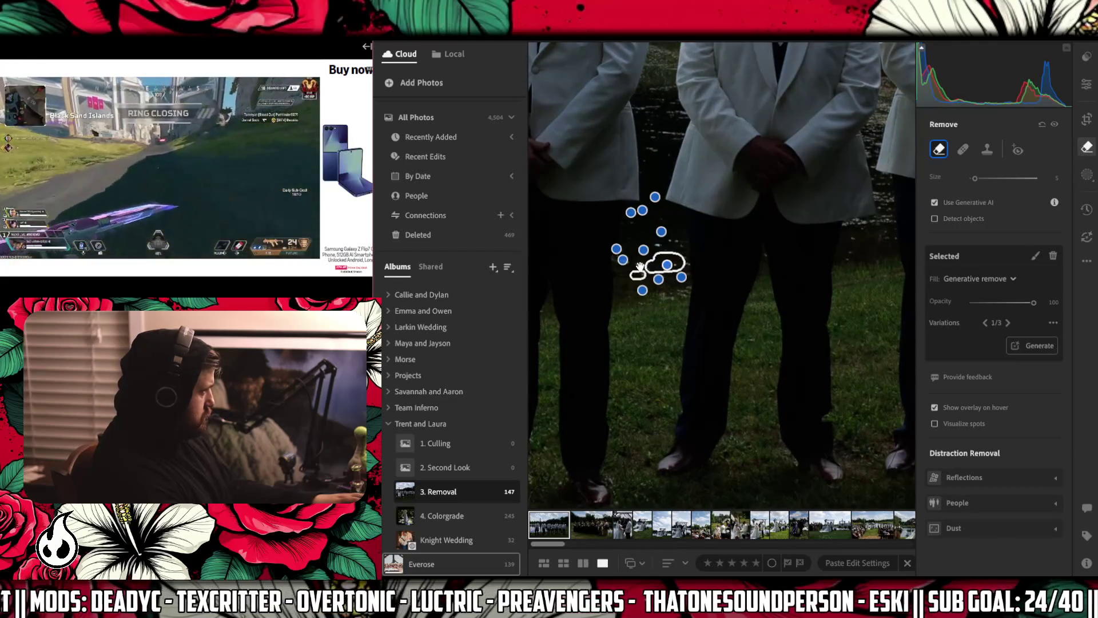
click(632, 262)
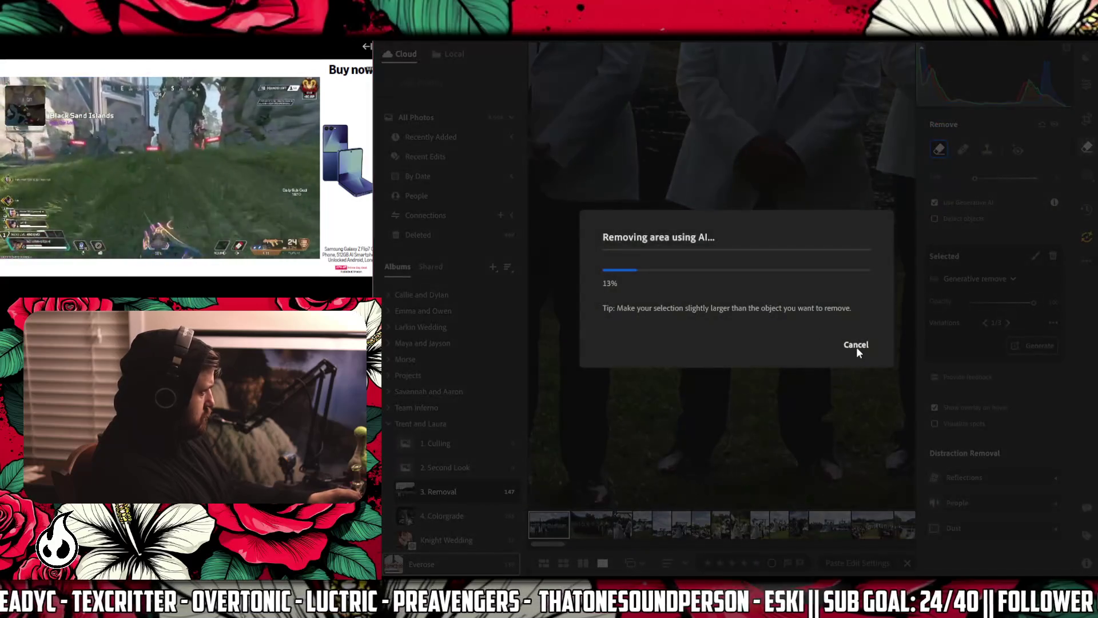
click(855, 345)
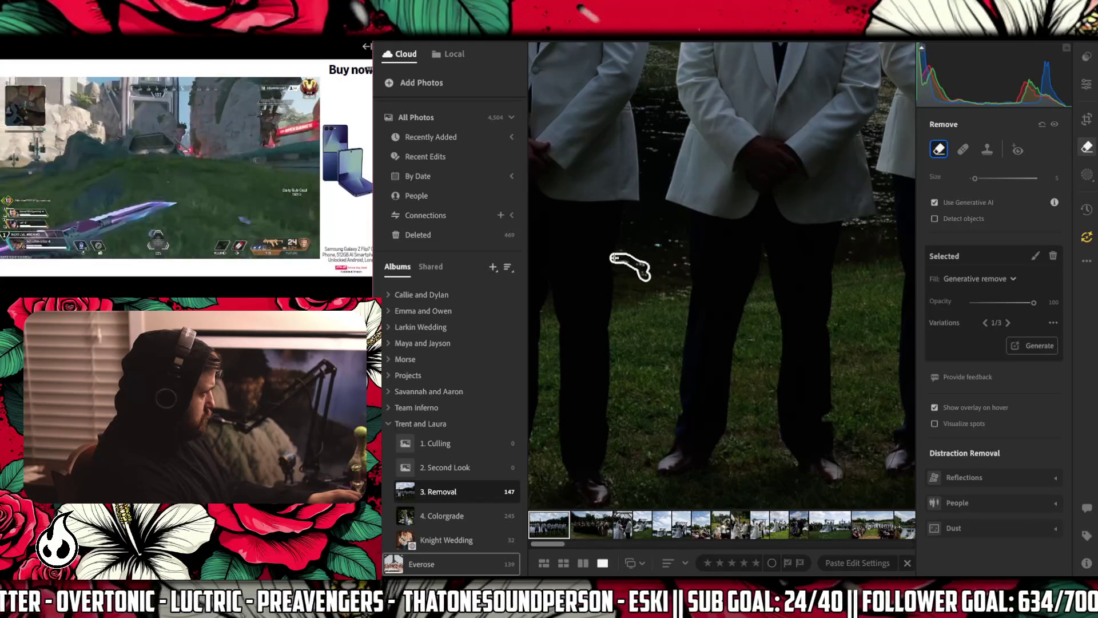
click(625, 261)
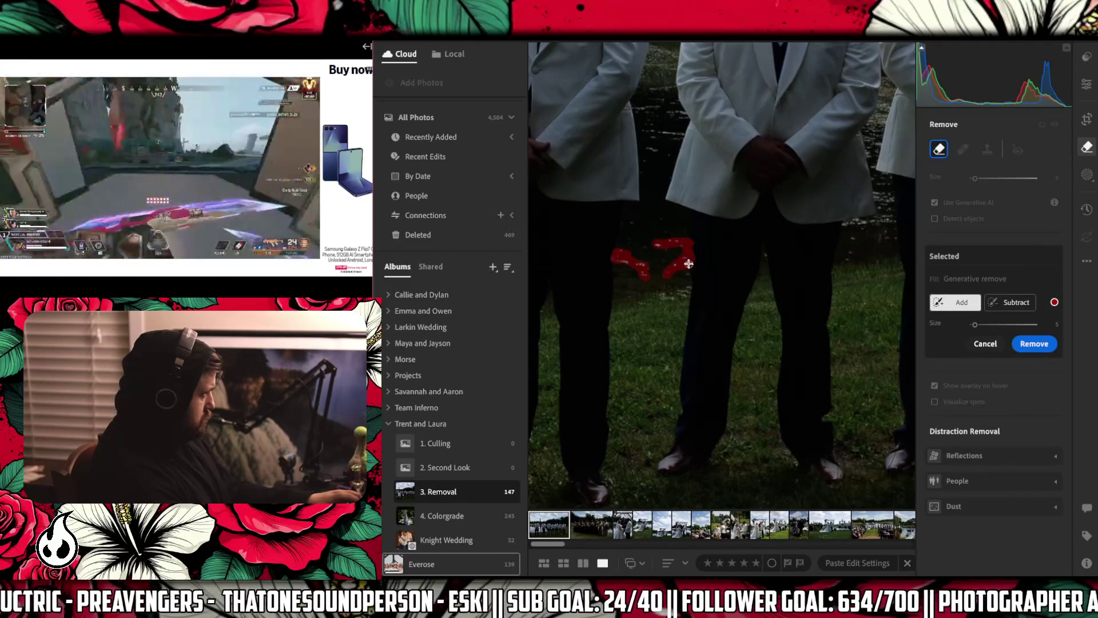
click(1035, 344)
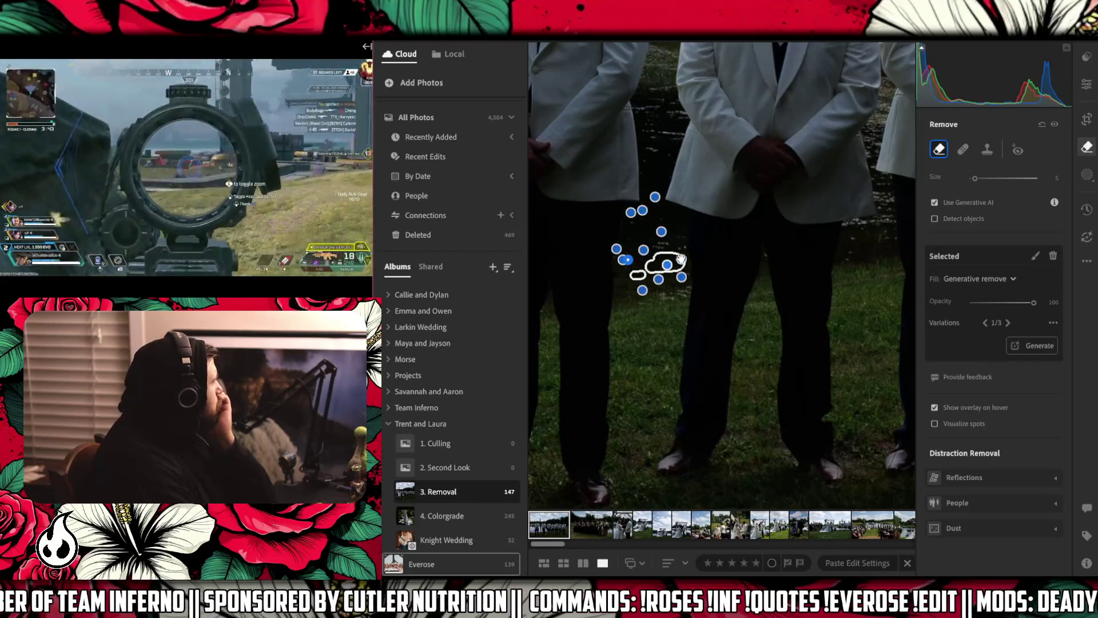
- Mark a new removal area near the right leg and a spot beside the right groomsman's leg
drag(657, 245, 678, 246)
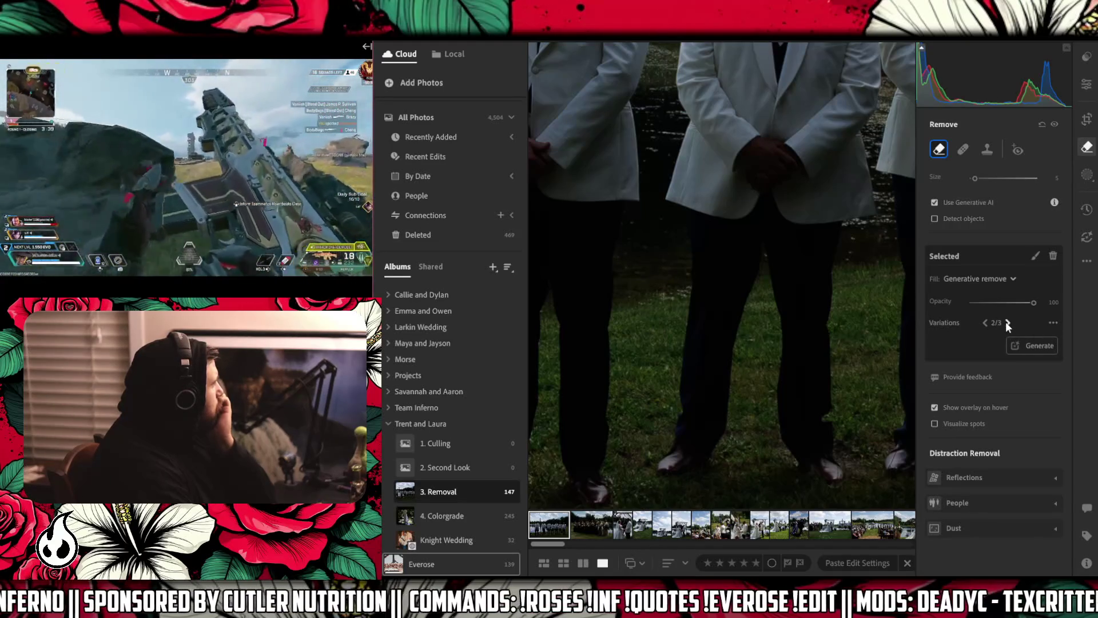
click(852, 249)
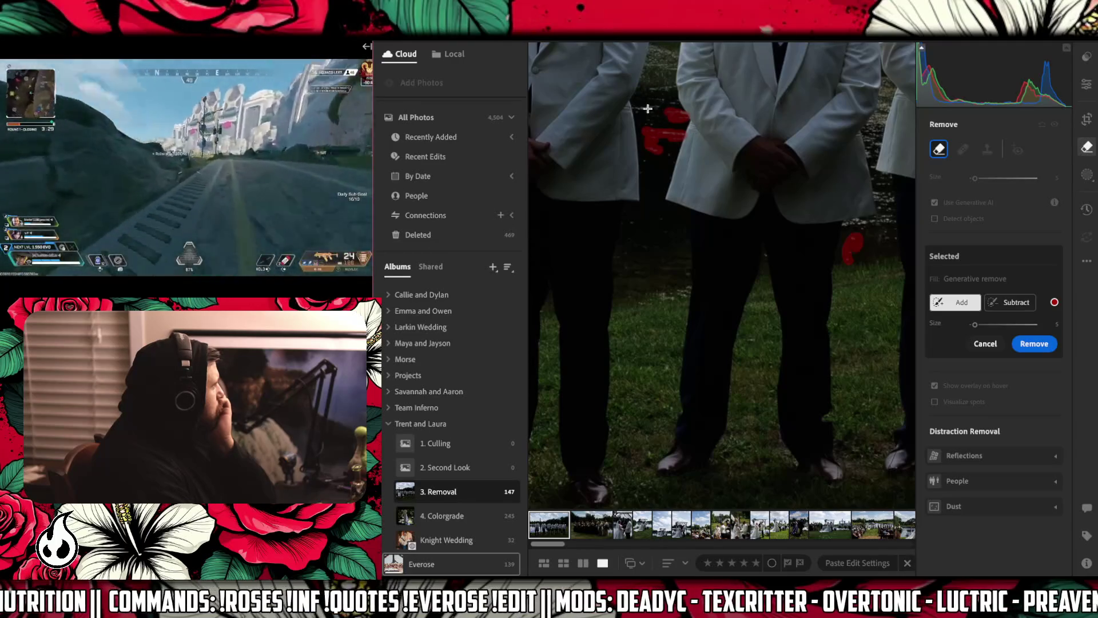
- Generatively remove the spot beside the right groomsman's leg and return to the whole-photo view
click(1032, 343)
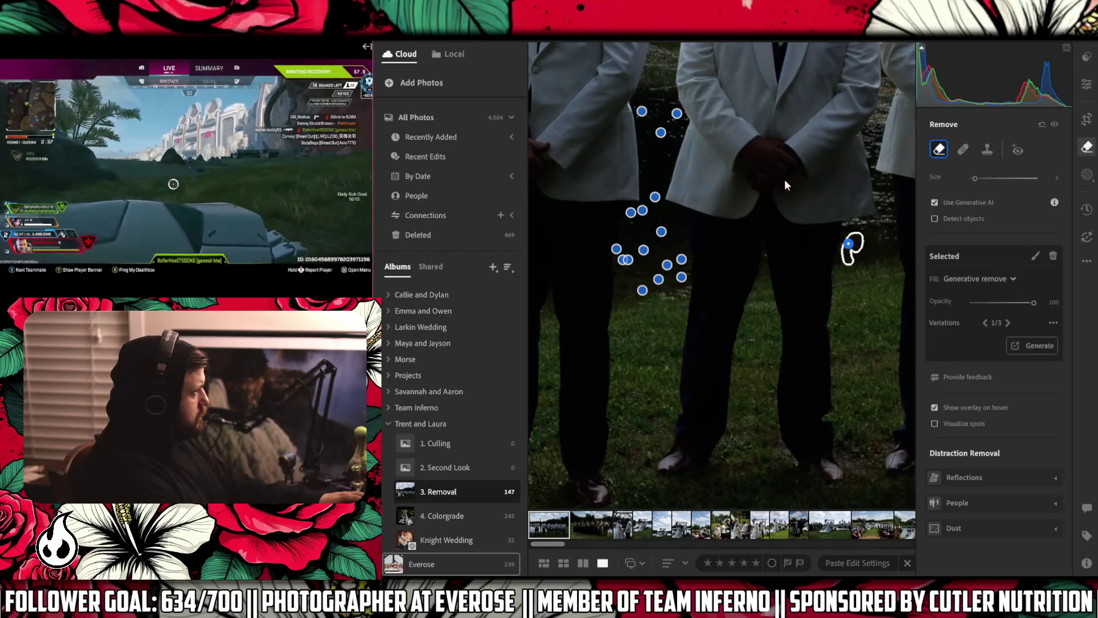
click(768, 190)
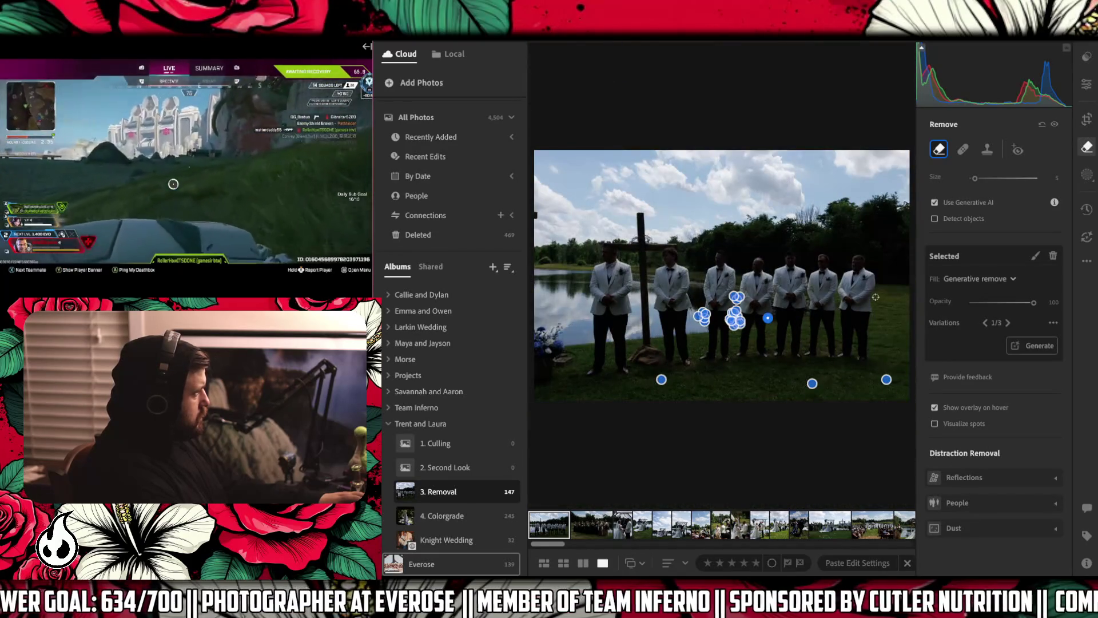
- Crop in the groomsmen photo's left side, straighten it slightly and finish cropping
click(1086, 119)
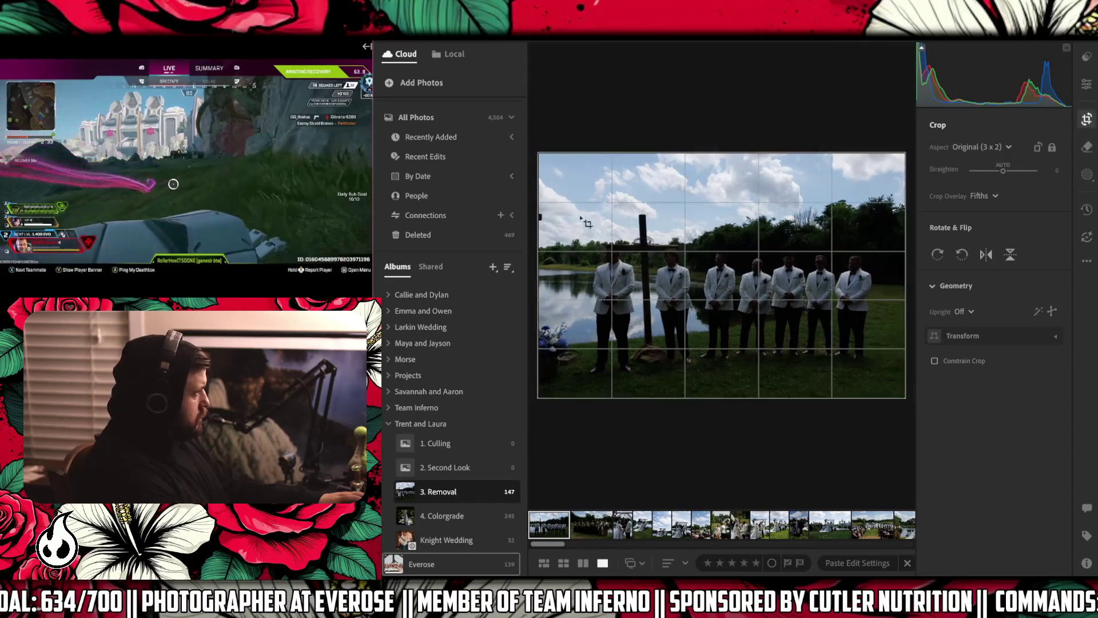
drag(536, 259, 543, 277)
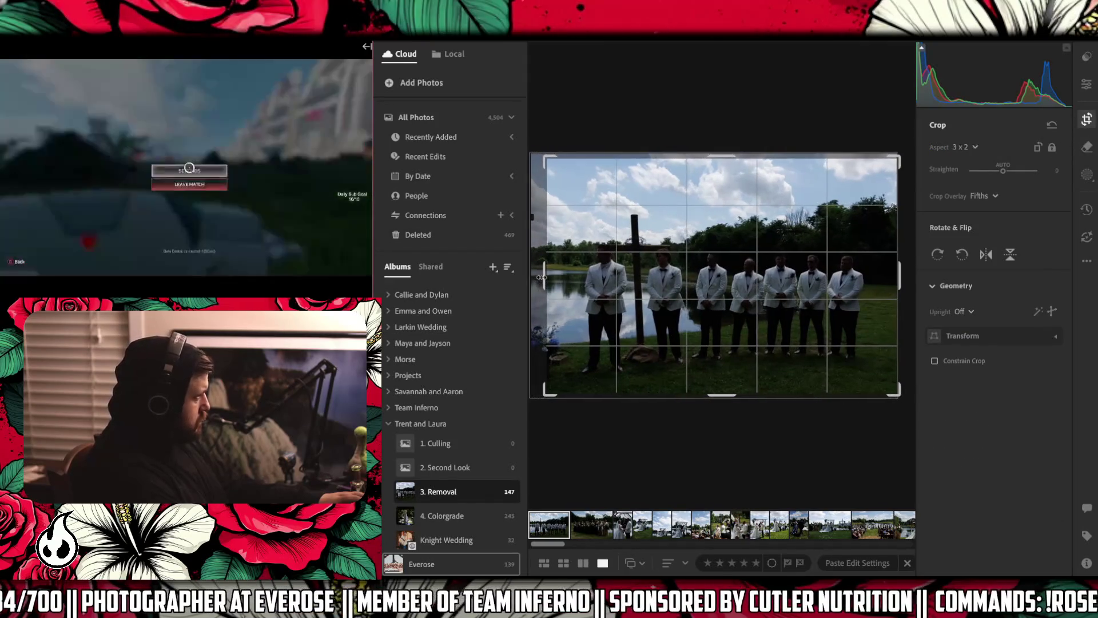
click(188, 169)
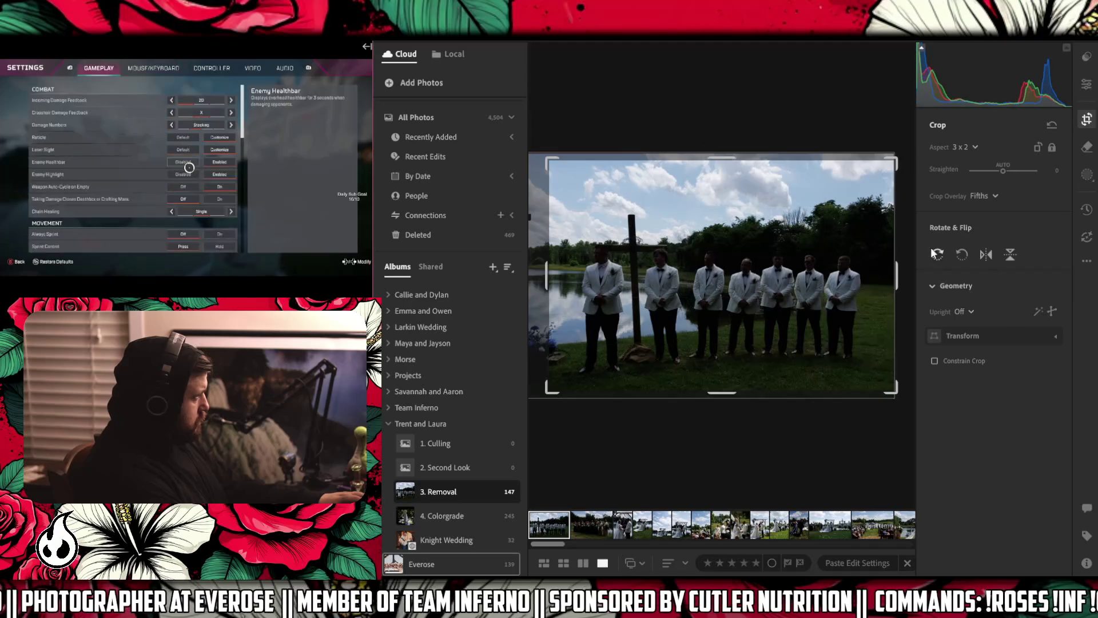
drag(901, 257, 798, 272)
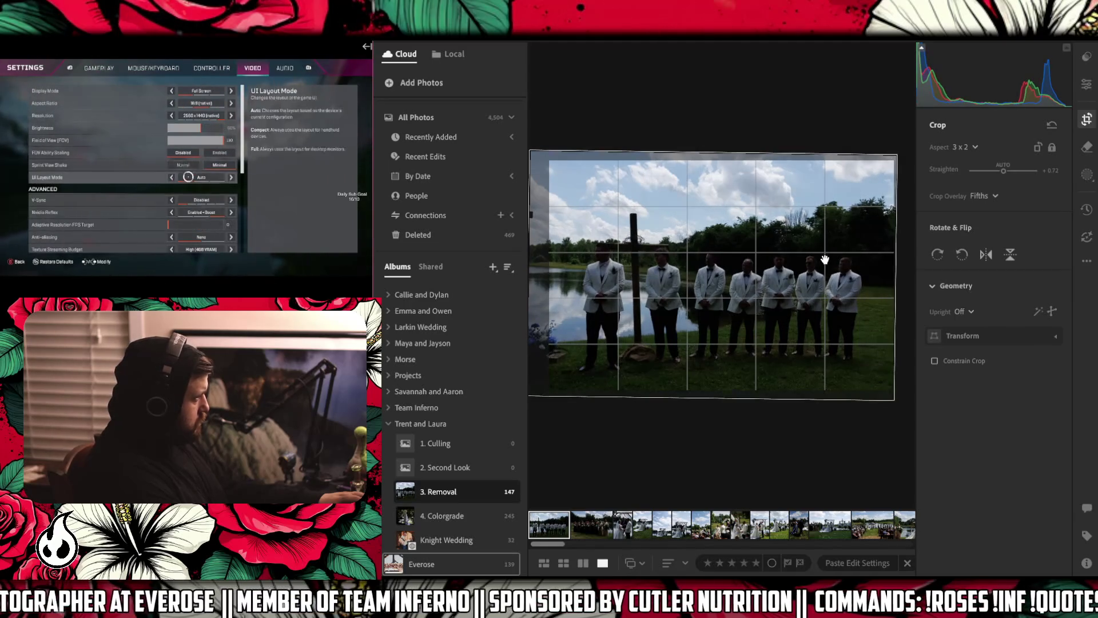
click(212, 67)
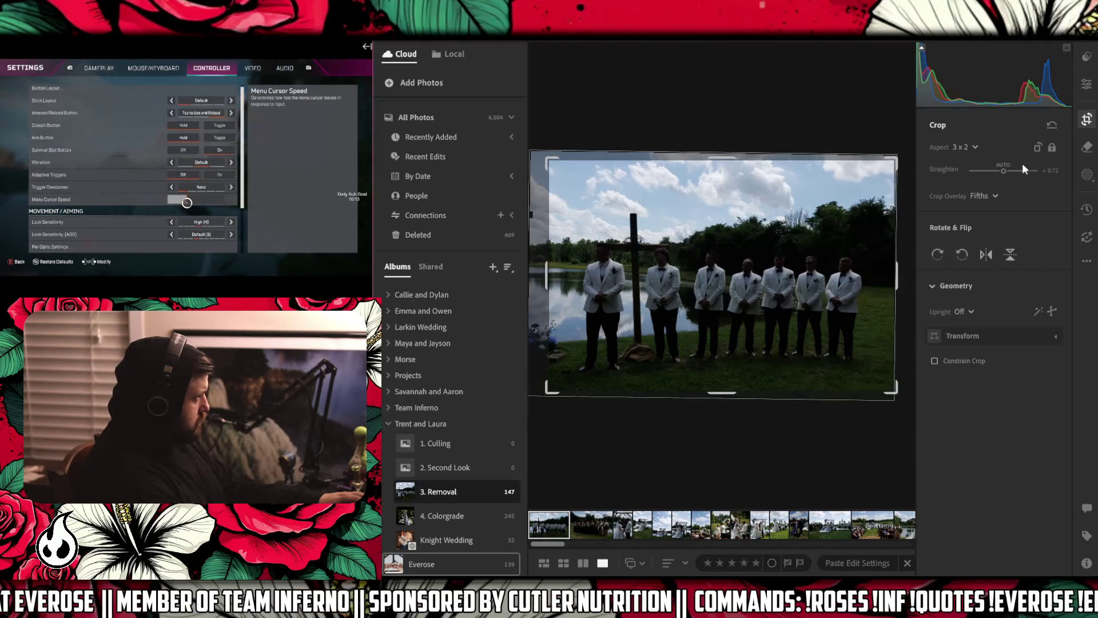
click(1087, 84)
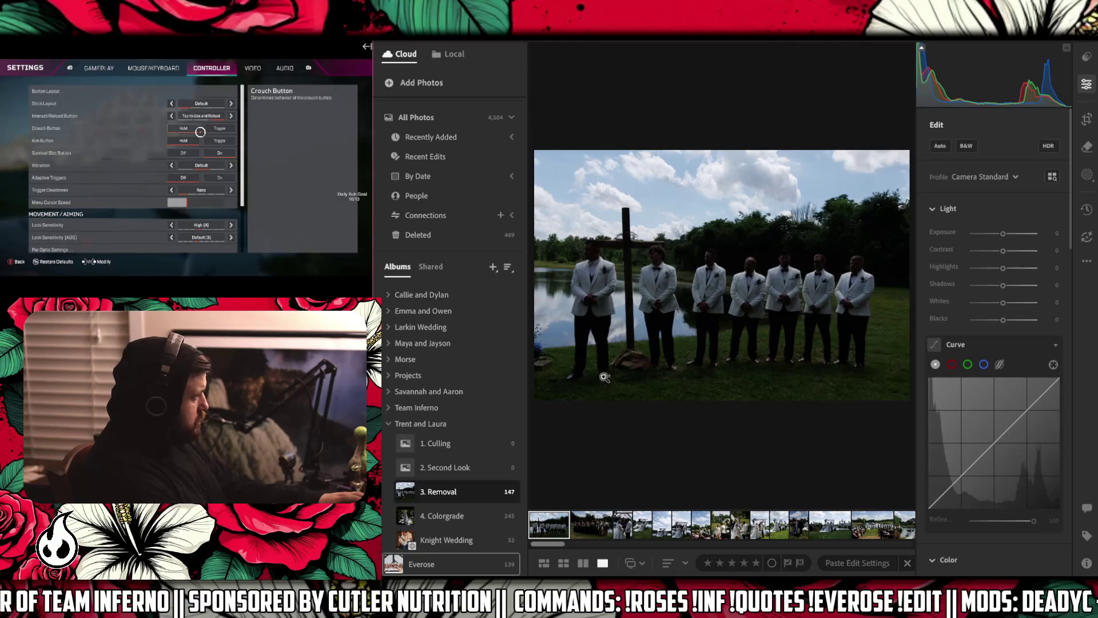
- Switch to the bridesmaids group photo by the pond in the filmstrip
click(589, 523)
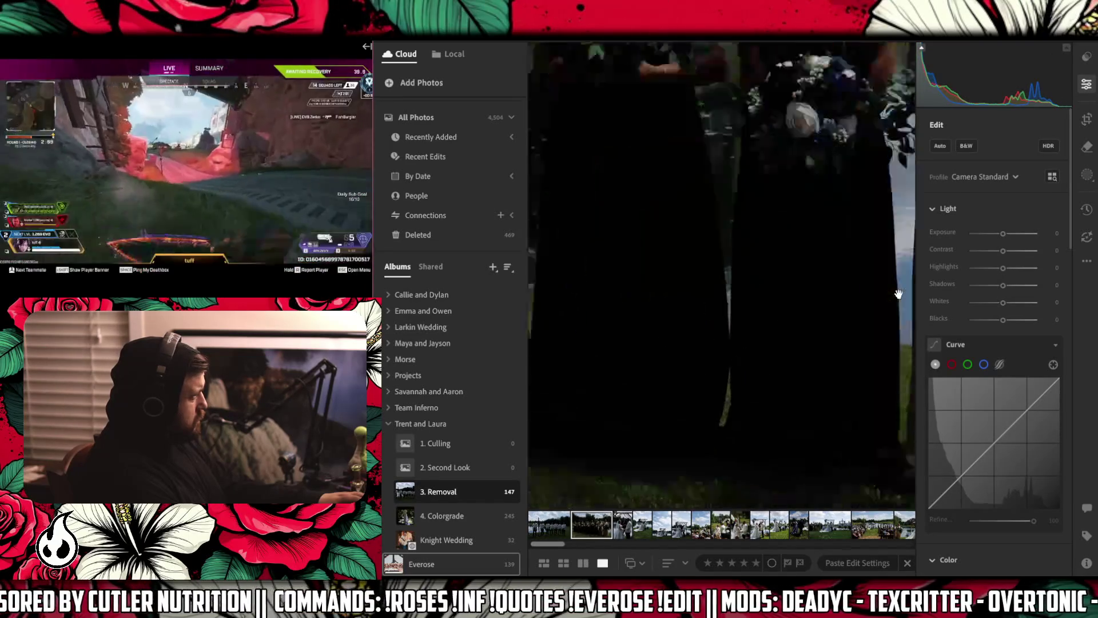
- Zoom in on the flowers and pond water and switch to the generative Remove brush
click(873, 279)
mouse_move(873, 280)
mouse_down()
mouse_move(669, 265)
mouse_move(875, 191)
mouse_move(838, 265)
mouse_move(733, 312)
mouse_move(742, 415)
mouse_up()
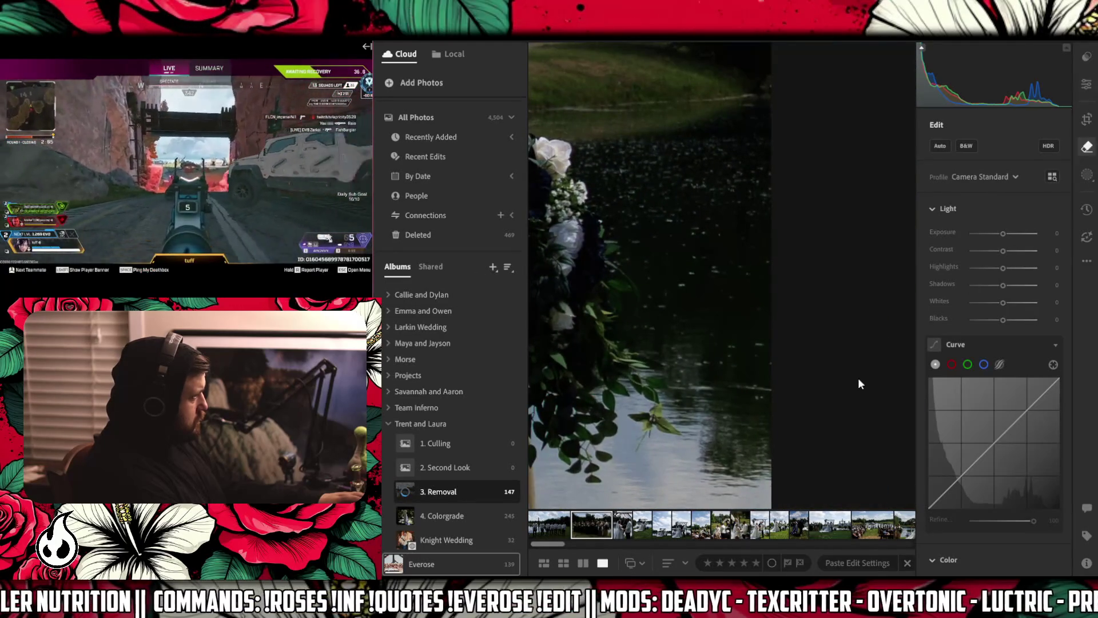
key(h)
- Mask the dark specks across the pond water beside the bouquet for removal
drag(735, 385, 753, 395)
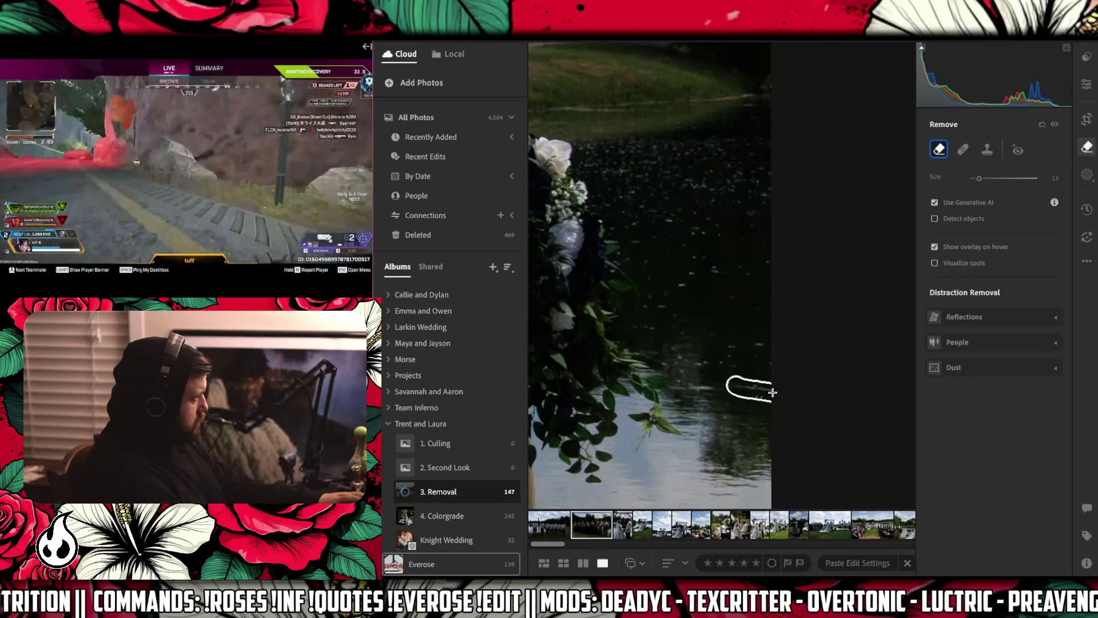
mouse_move(763, 344)
mouse_down()
mouse_move(716, 343)
mouse_move(727, 354)
mouse_move(673, 382)
mouse_up()
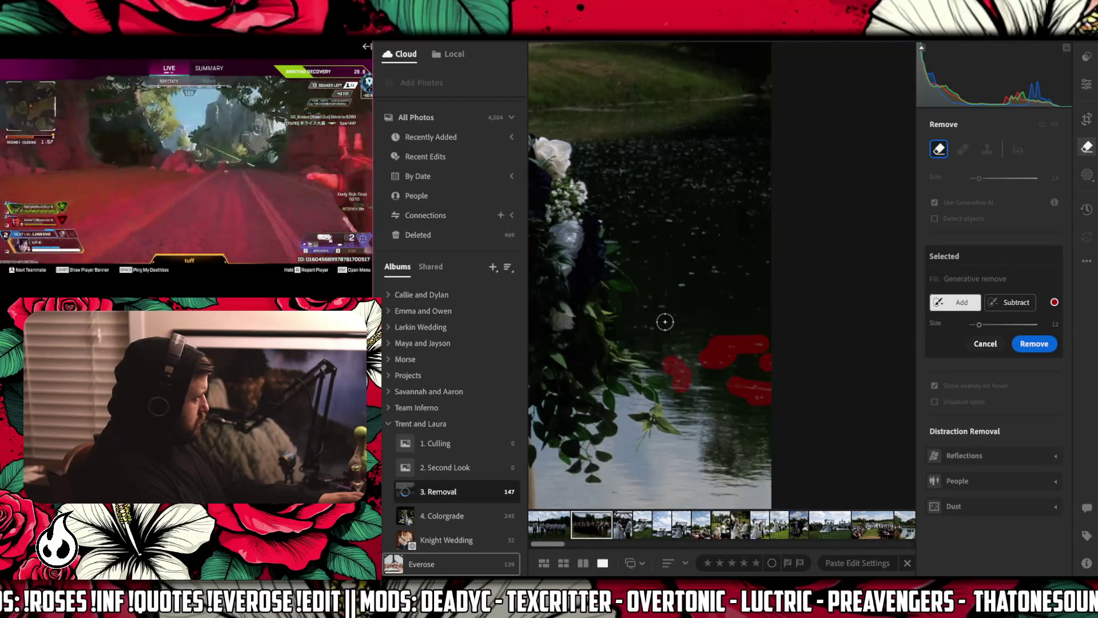
drag(641, 324, 702, 264)
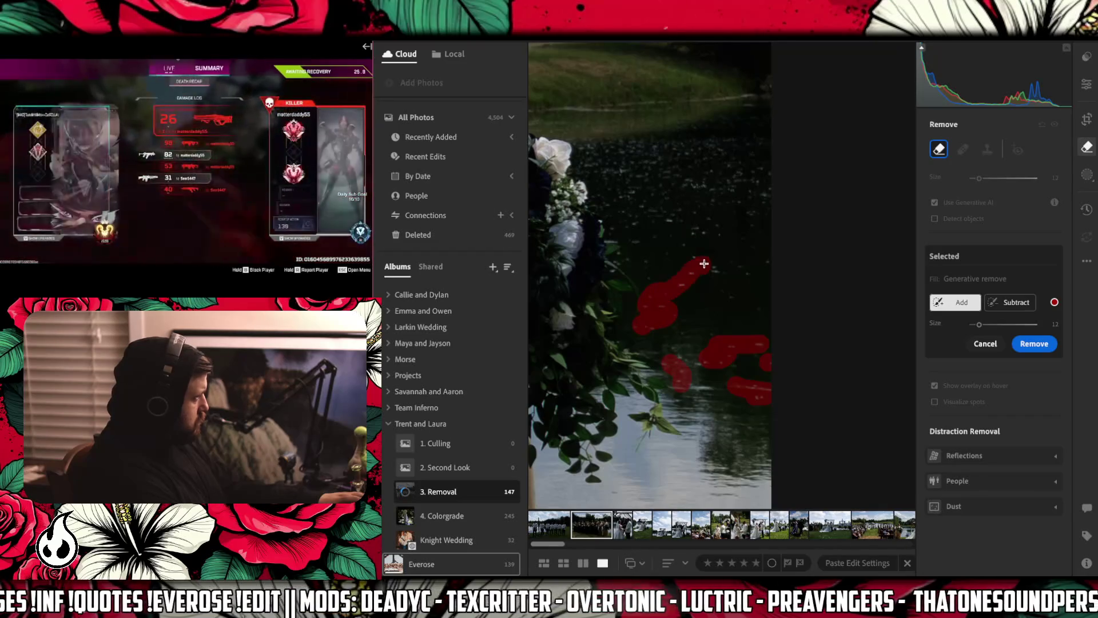
drag(716, 269, 751, 260)
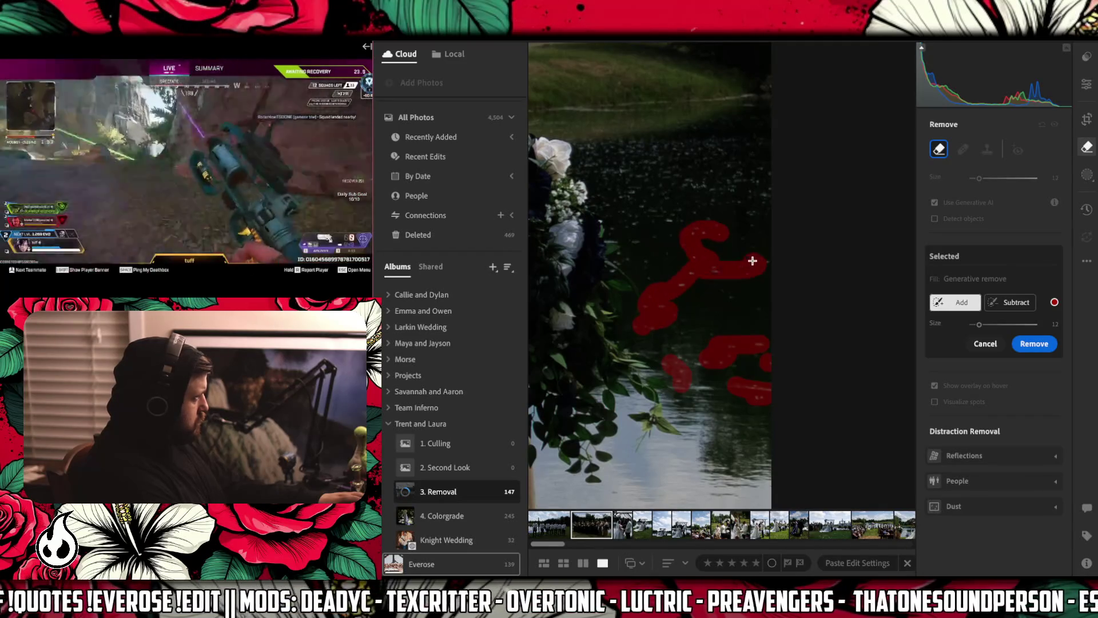
drag(658, 225, 614, 238)
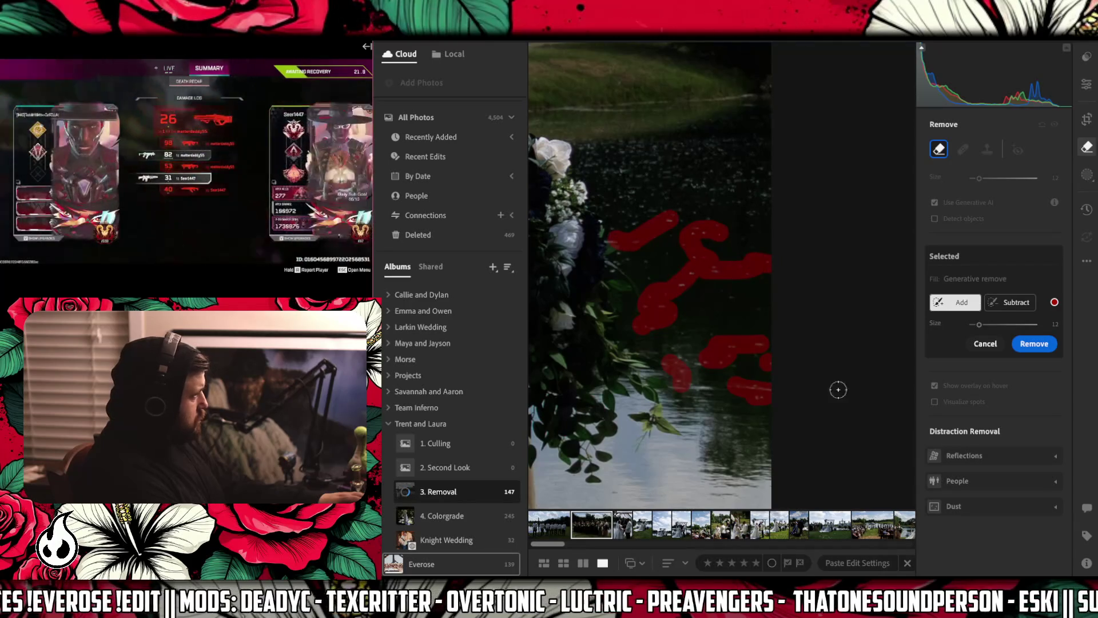
- Generatively remove the masked water spots, then pan the close-up over to both bouquets
click(1043, 346)
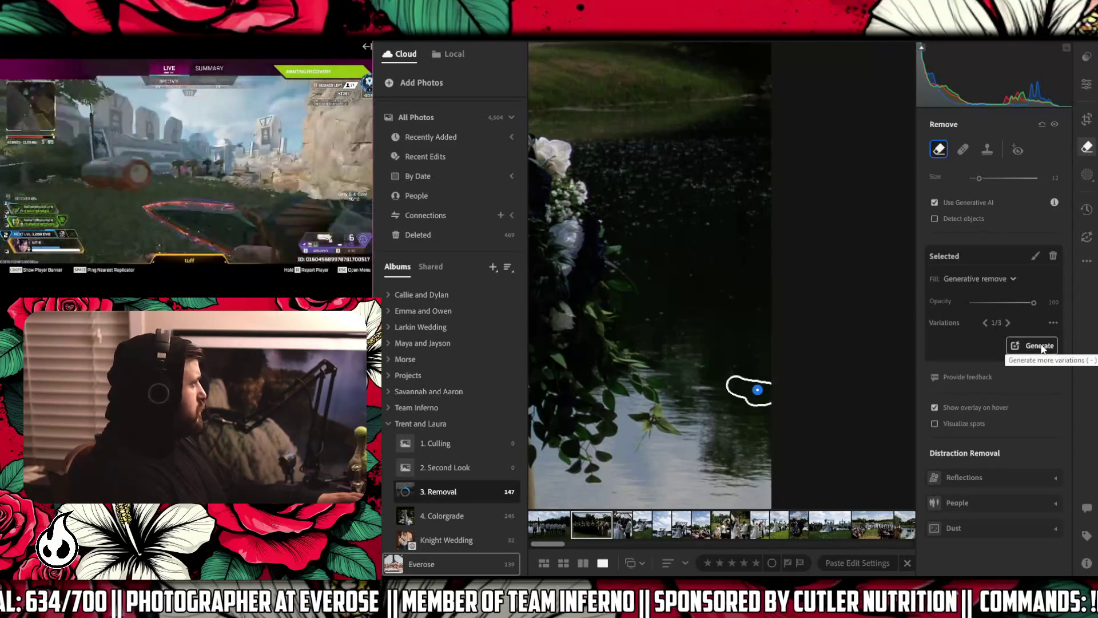
mouse_move(652, 322)
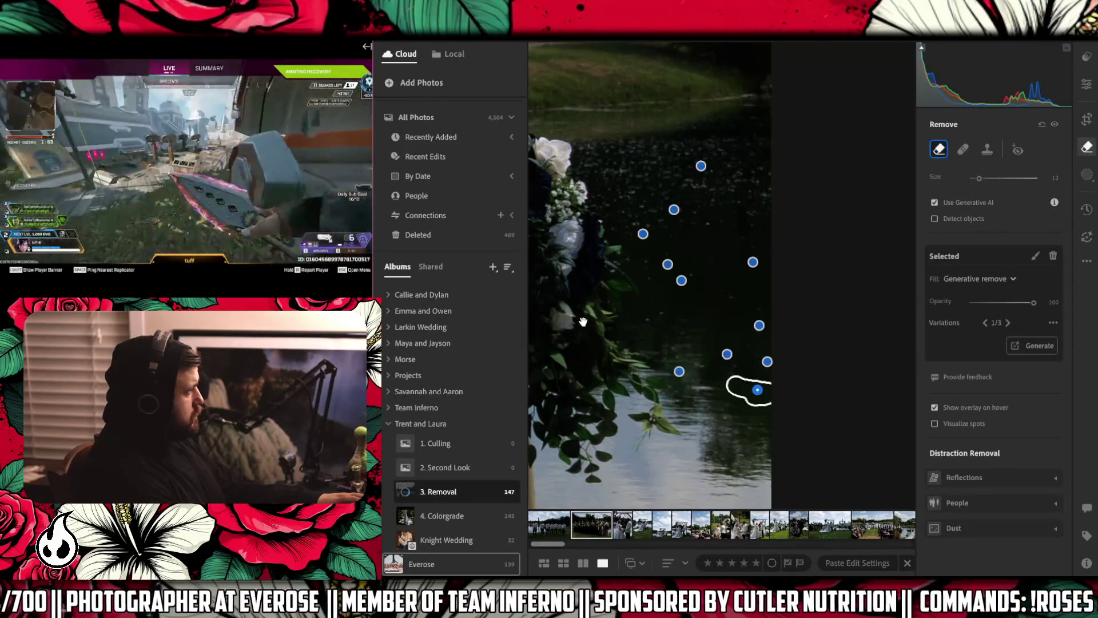
drag(584, 322, 606, 265)
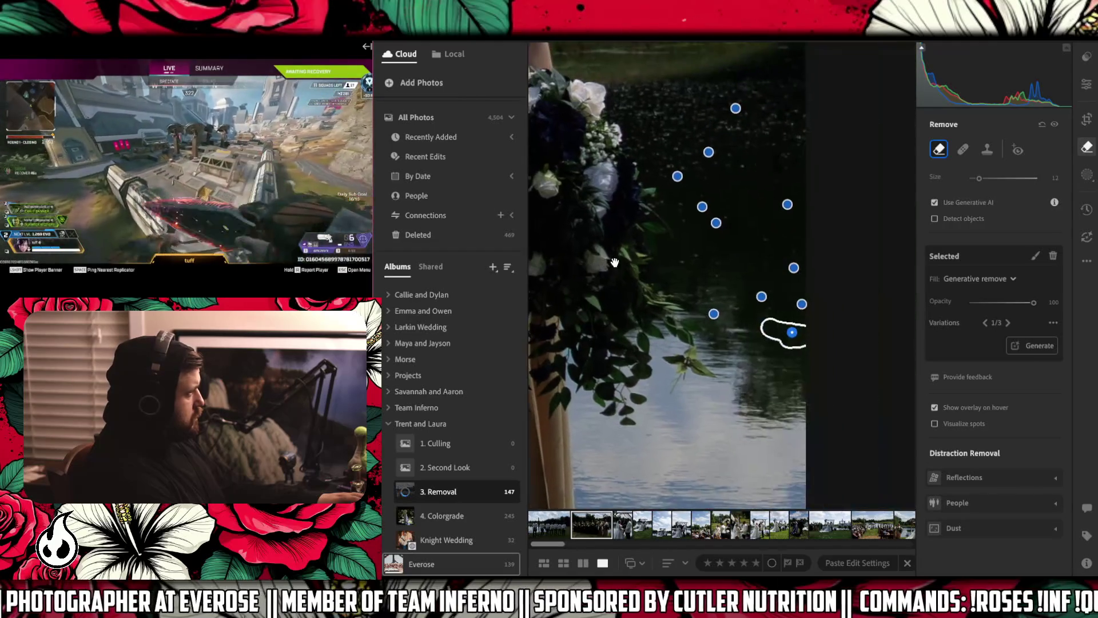
mouse_move(697, 253)
mouse_down()
mouse_move(704, 72)
mouse_move(806, 343)
mouse_up()
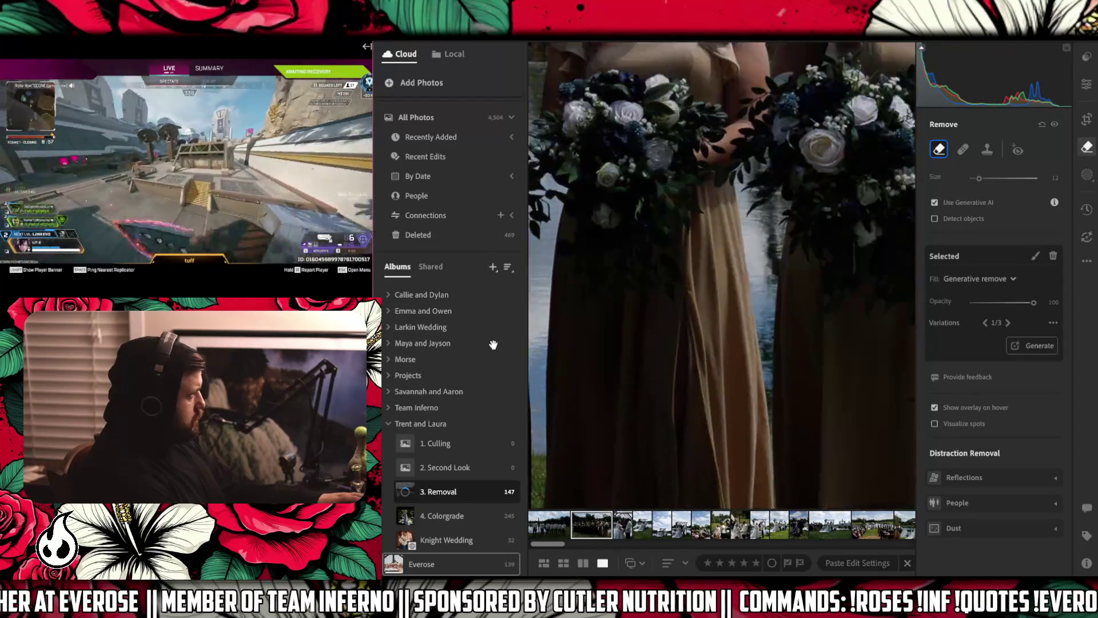
drag(805, 343, 723, 282)
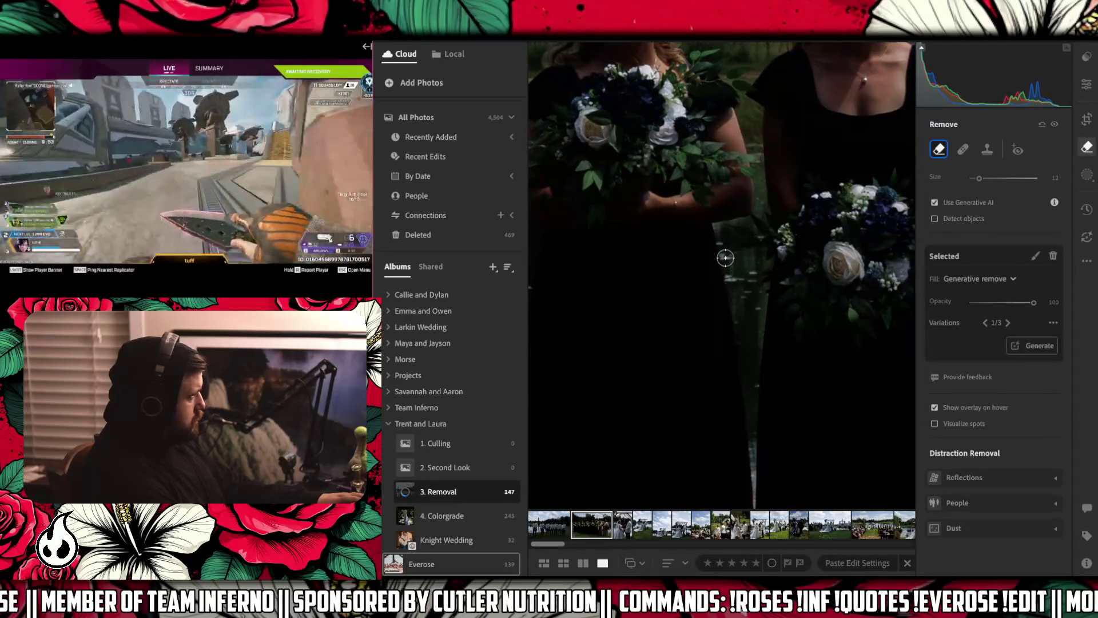
- Mark two small spots on the bridesmaid's dark dress and generatively remove them
click(726, 256)
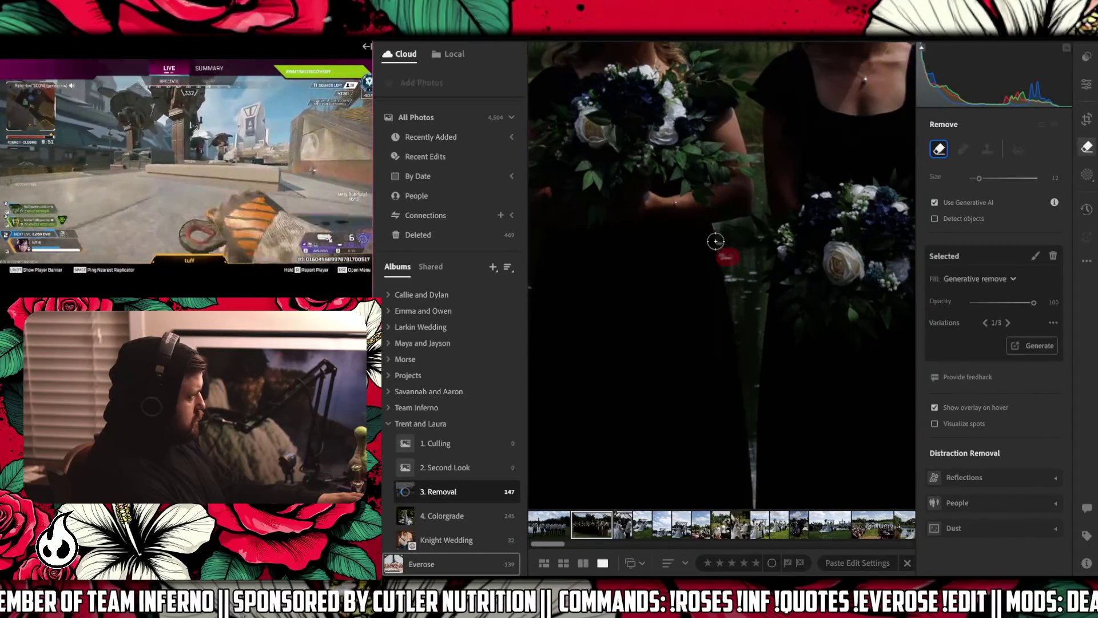
click(731, 276)
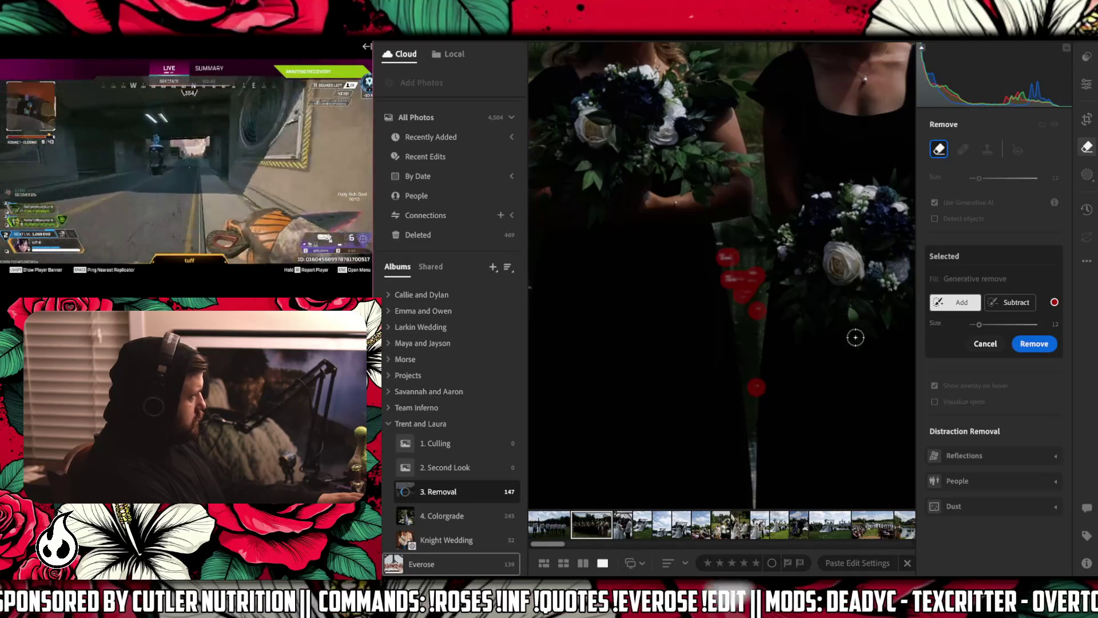
click(1016, 346)
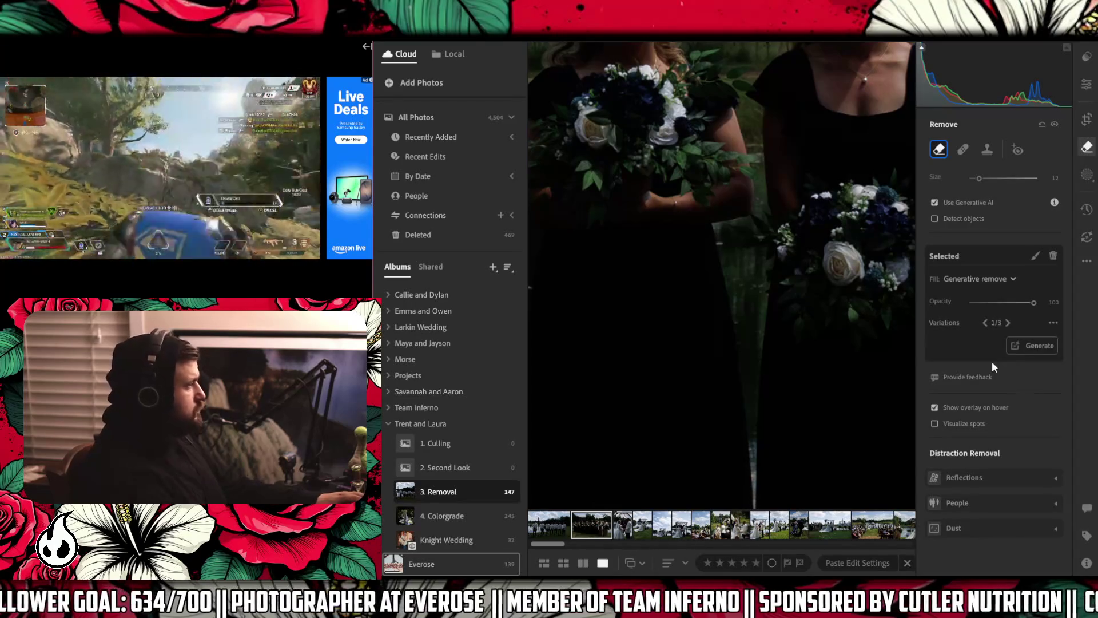
- Zoom out to the whole photo, then delete the two selected photos from the 3. Removal album
click(727, 256)
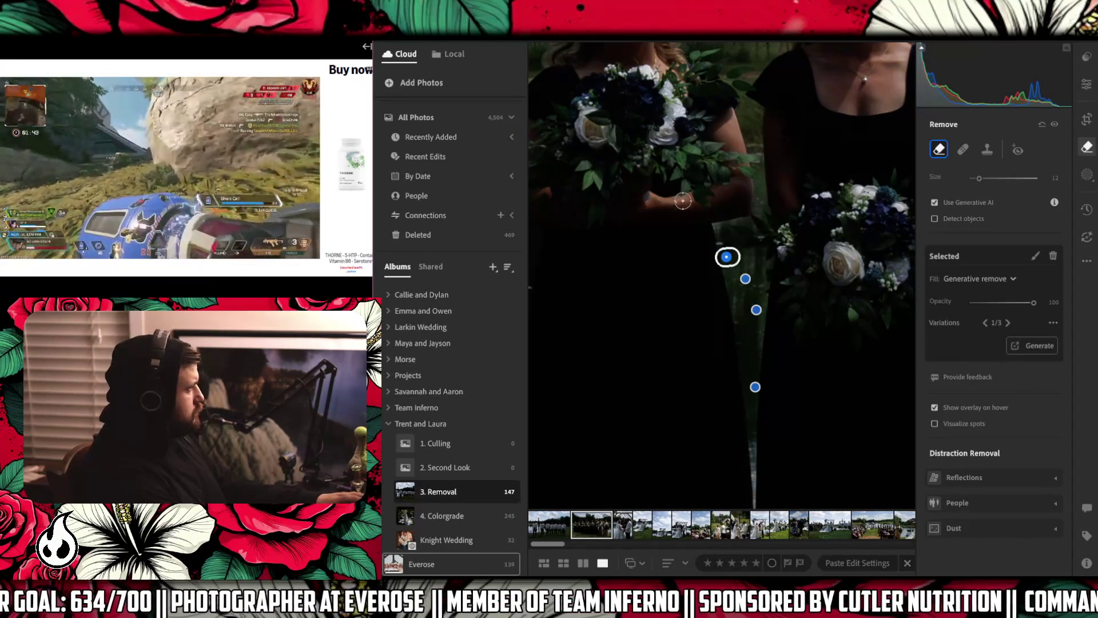
key(z)
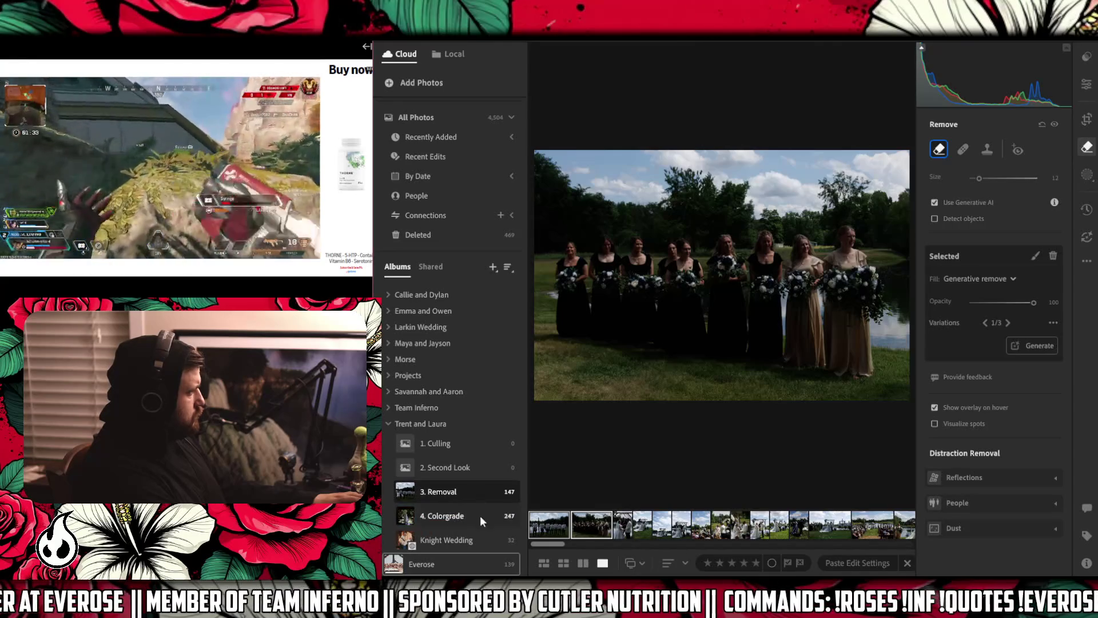
right_click(578, 526)
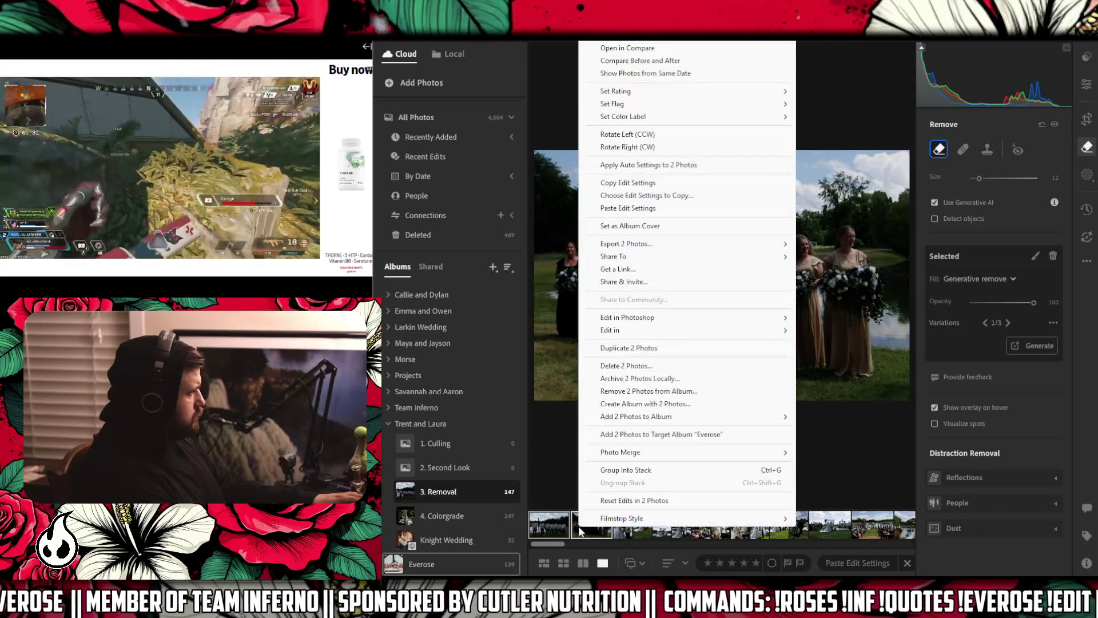
click(627, 392)
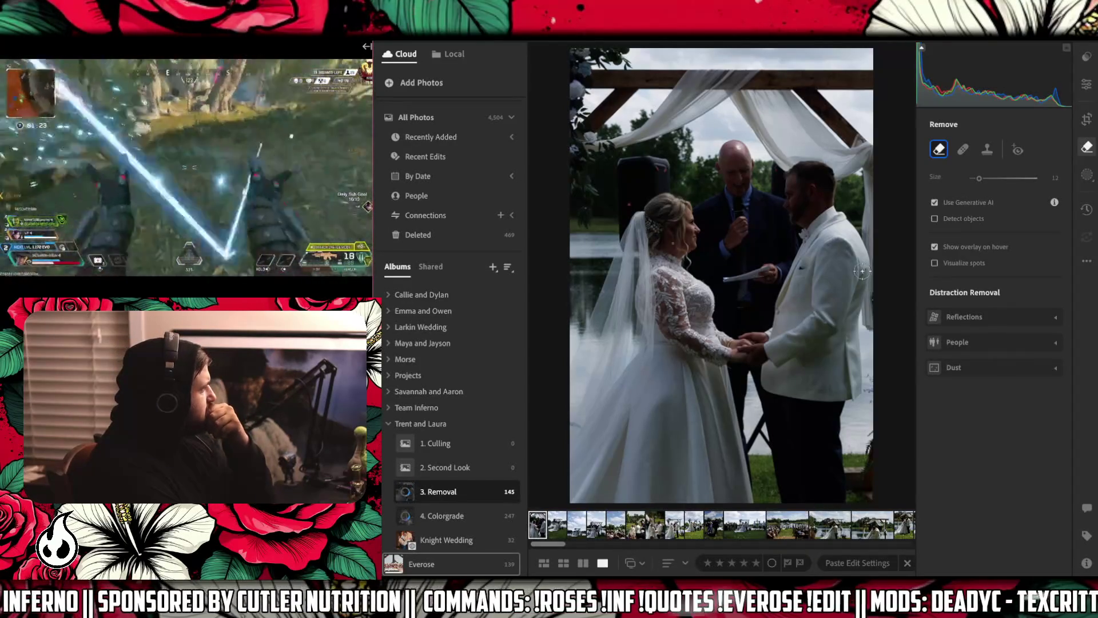
- Paint over the black speaker behind the bride with a smaller brush and generatively remove it
key(bracketleft)
key(bracketleft)
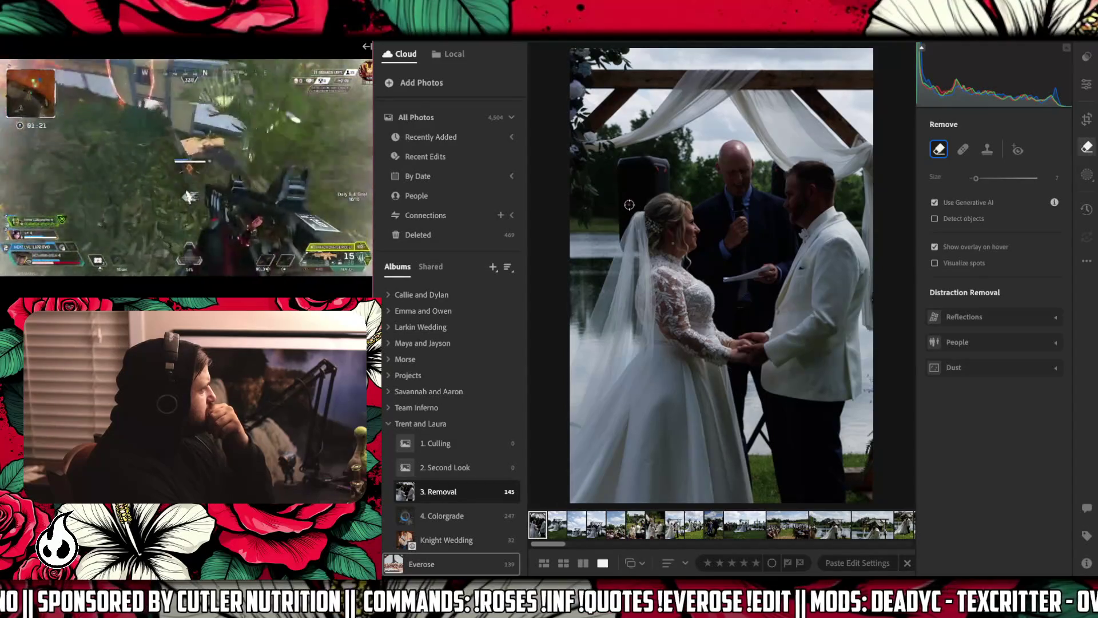
drag(628, 204, 664, 170)
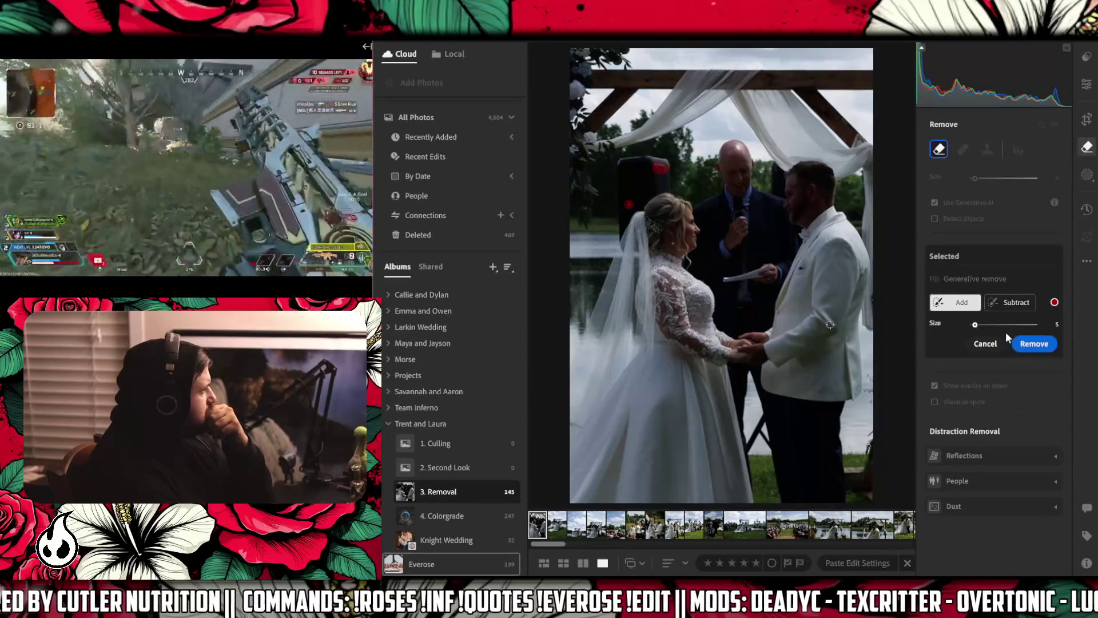
click(1034, 343)
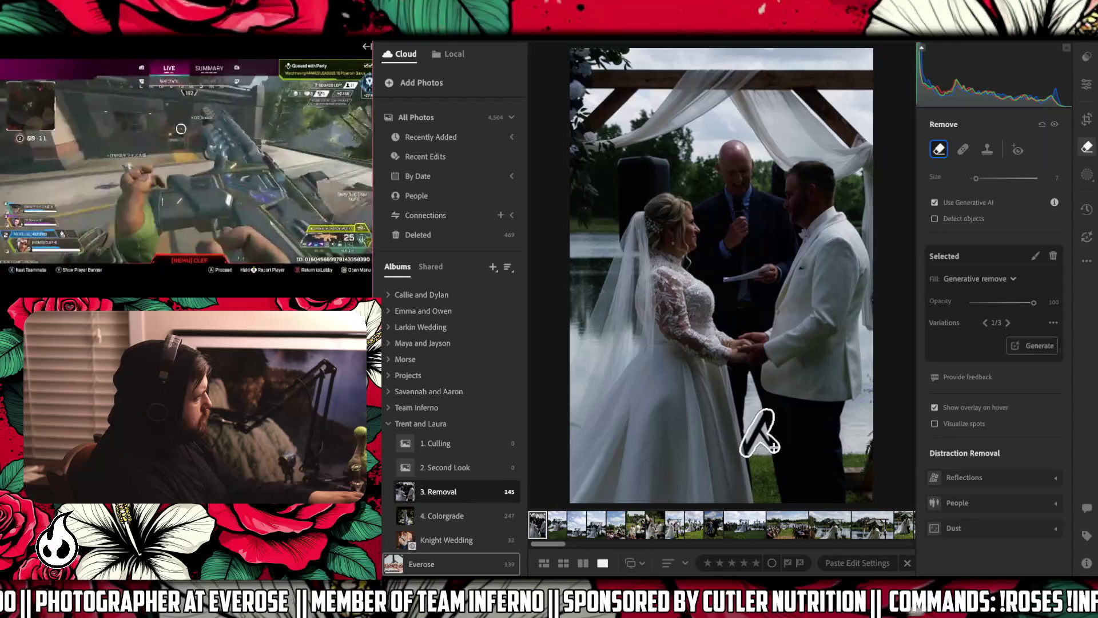
- Brush over the stand by the groom's legs and run AI Remove on it, rerunning once
drag(768, 416, 748, 448)
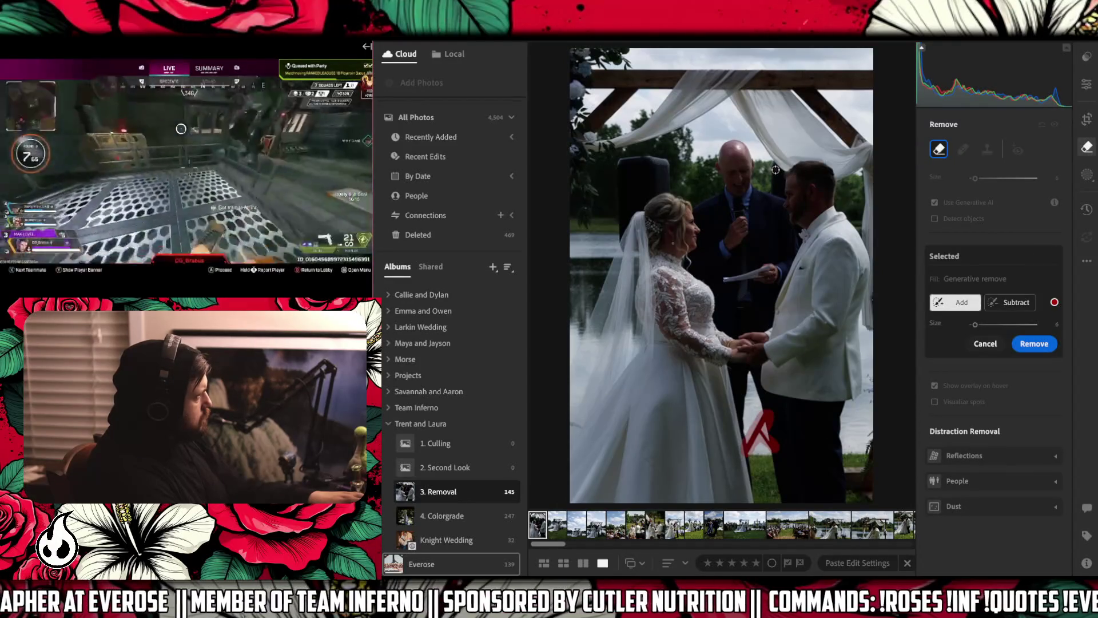
click(1017, 343)
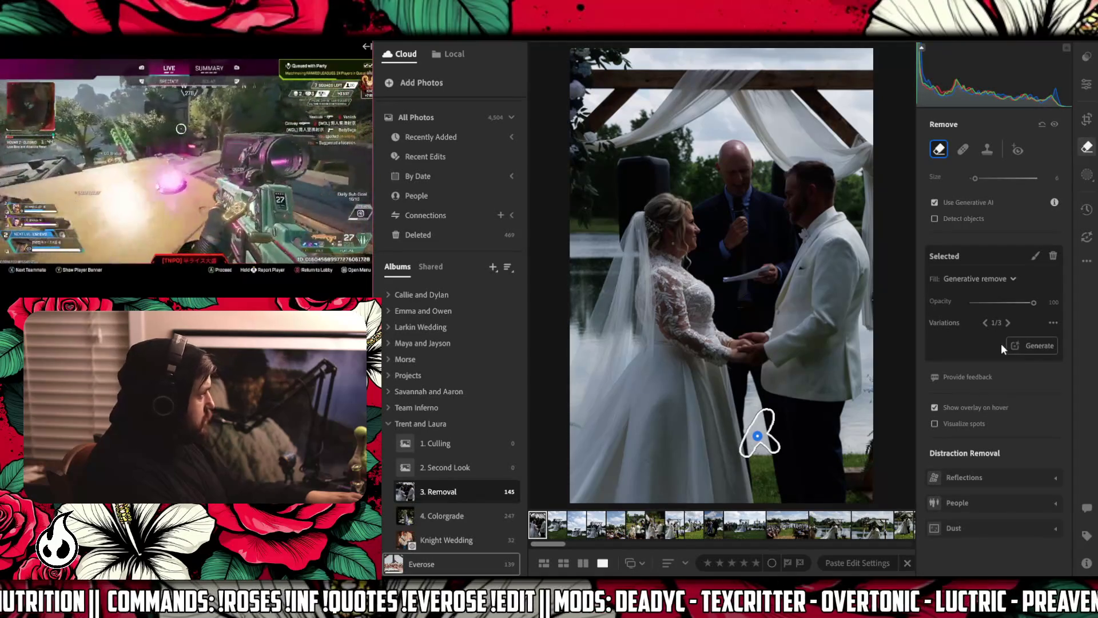
mouse_move(867, 387)
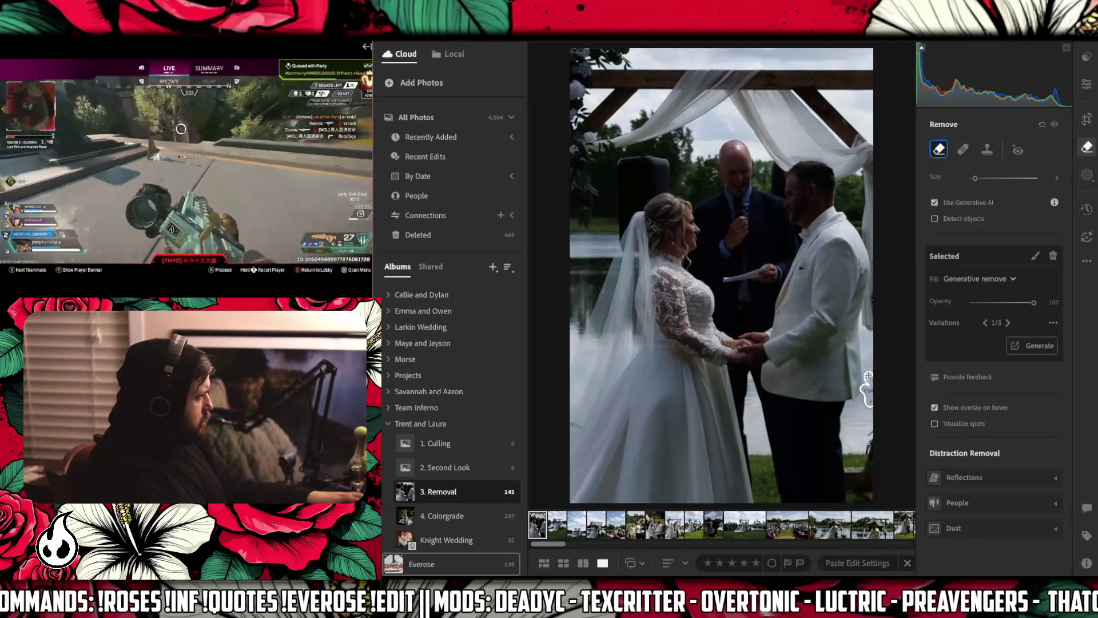
click(868, 384)
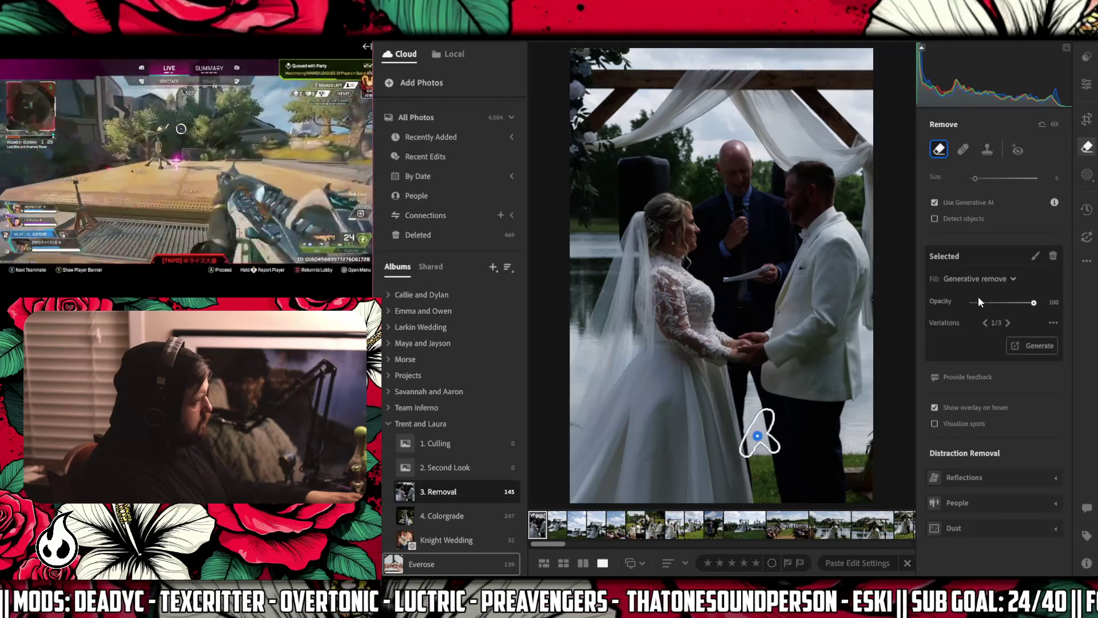
- Switch the stand removal to variation 2/3 and generate new fill results
click(1008, 323)
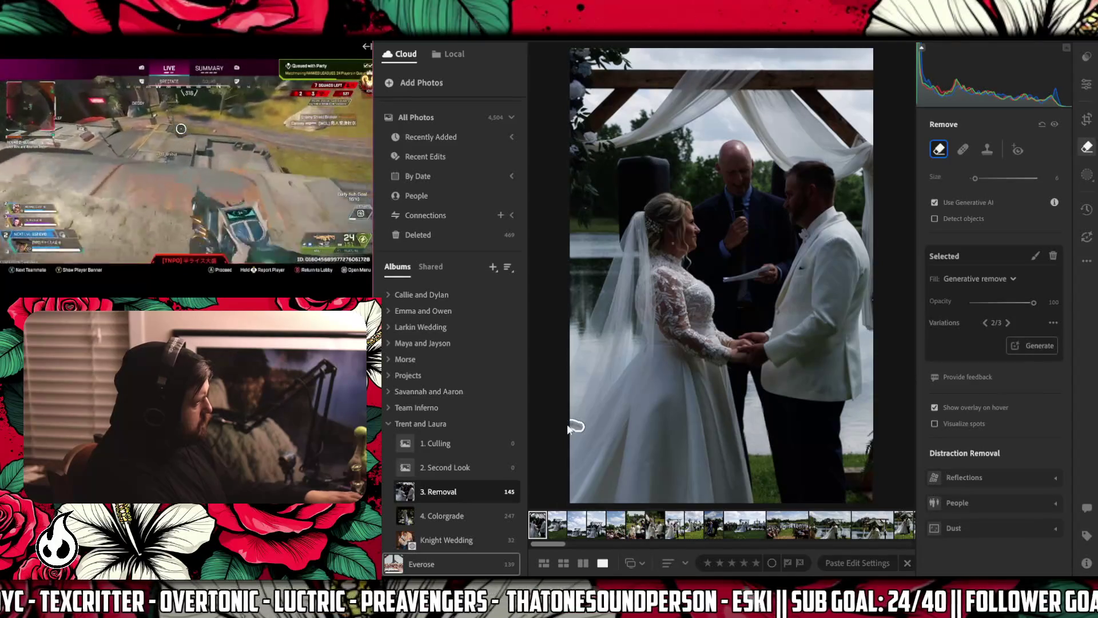
click(571, 425)
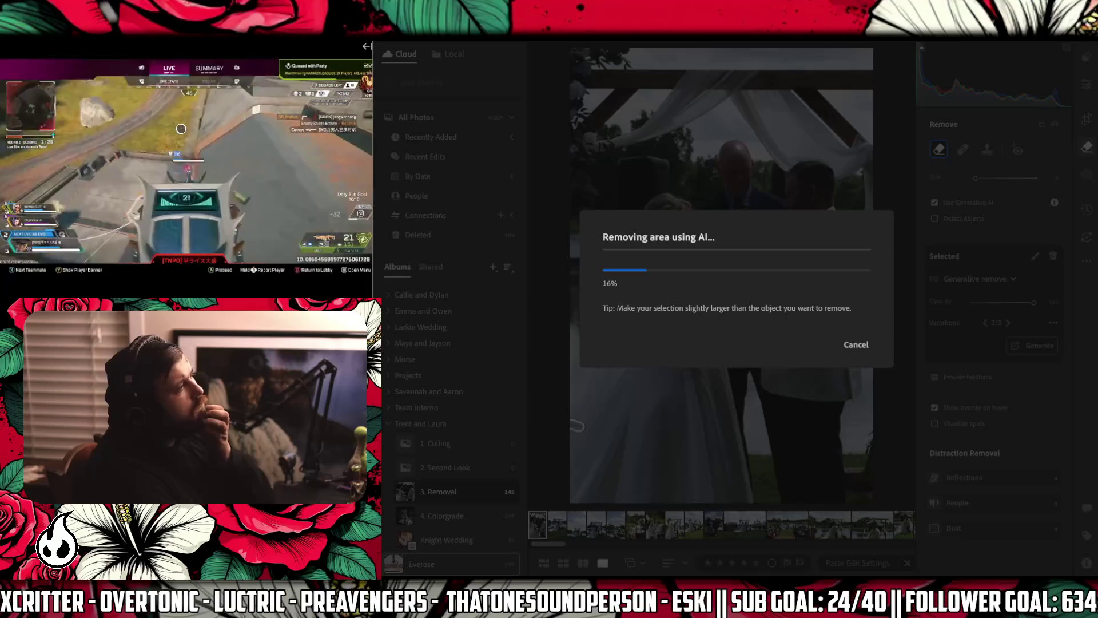